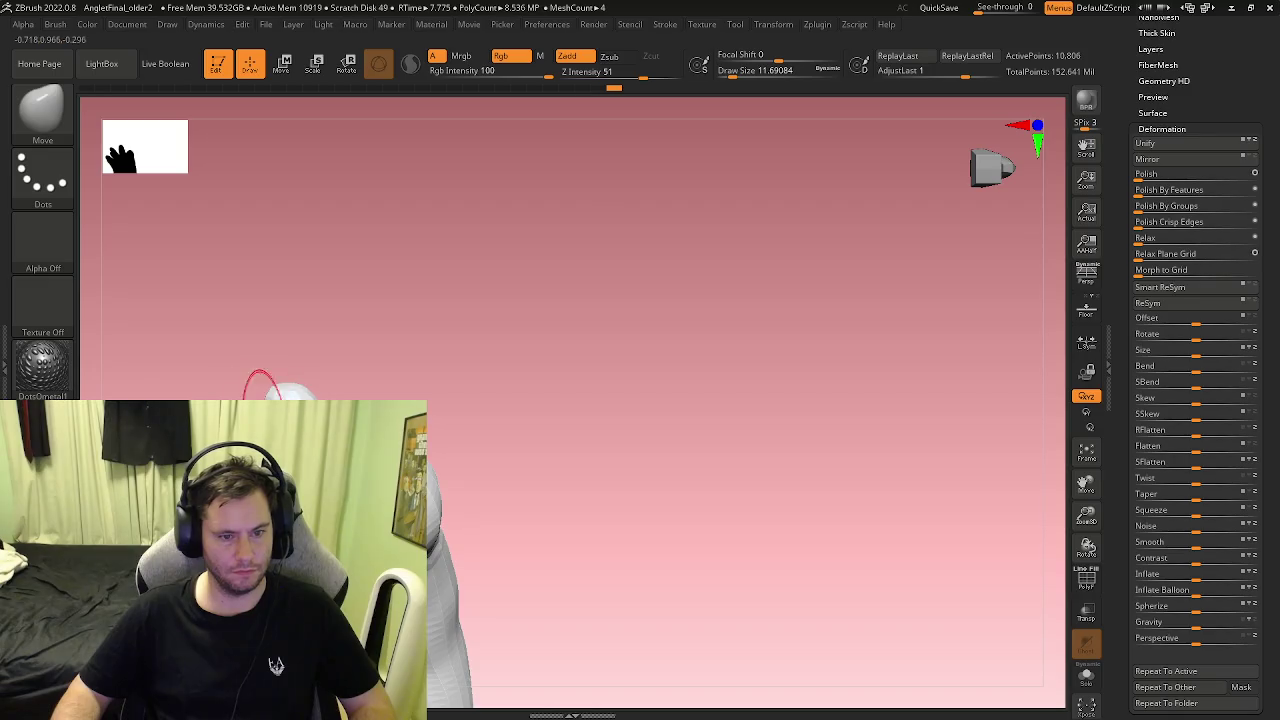
Step: Inflate the white hand's fingertips with the Inflat brush, undoing the dent on the second finger
key(b)
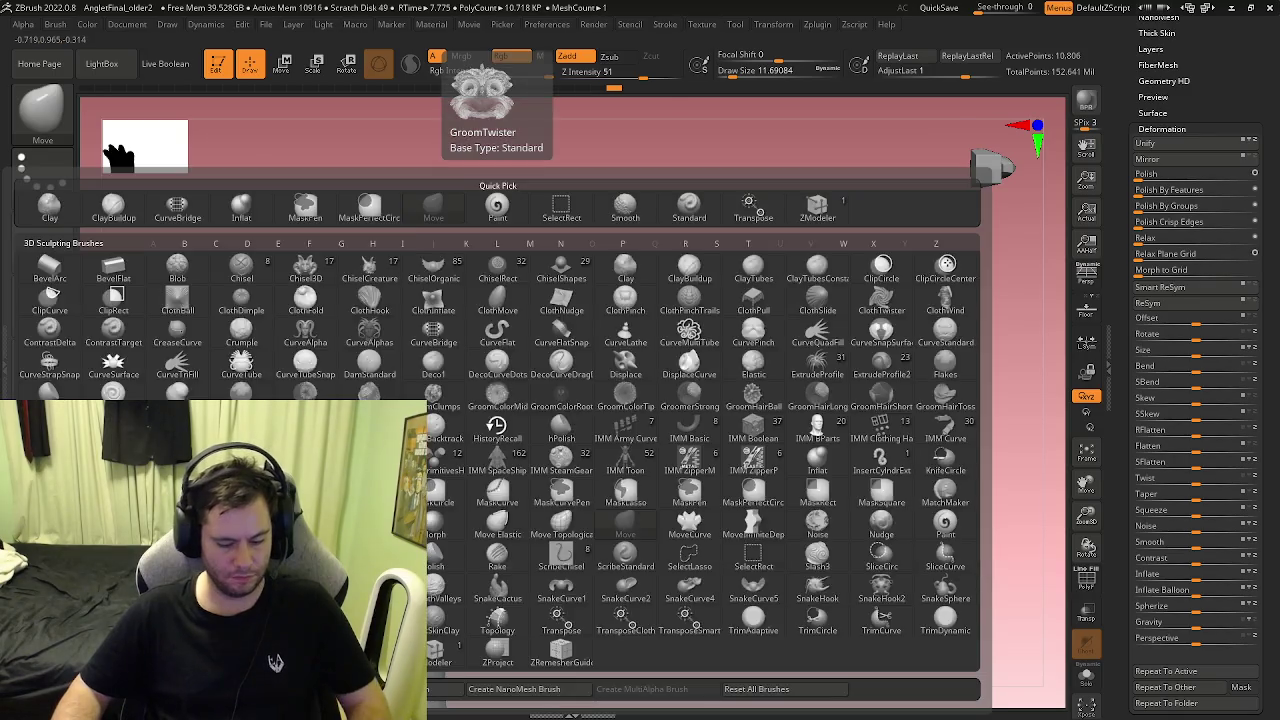
key(i)
key(n)
mouse_move(300, 410)
mouse_down()
mouse_move(315, 381)
mouse_move(232, 410)
mouse_move(285, 372)
mouse_move(270, 390)
mouse_move(333, 298)
mouse_up()
mouse_move(301, 385)
mouse_down()
mouse_move(357, 357)
mouse_move(322, 318)
mouse_move(339, 325)
mouse_up()
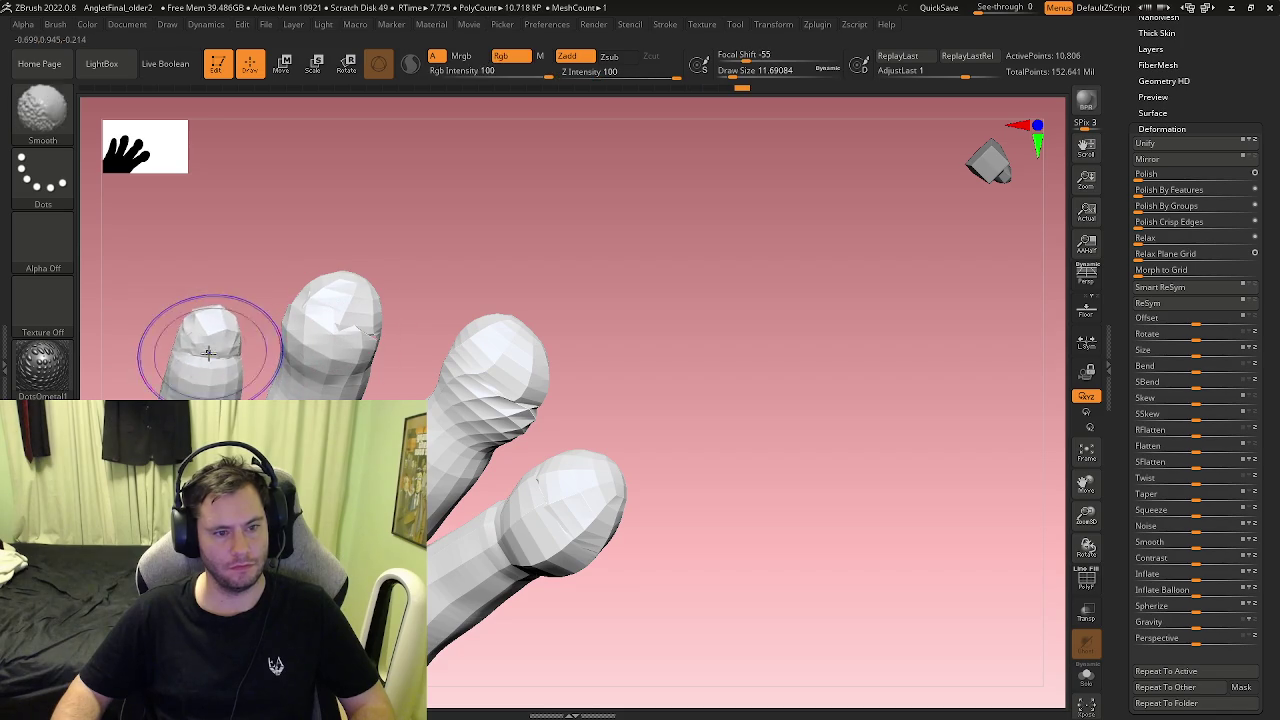
key(ctrl+z)
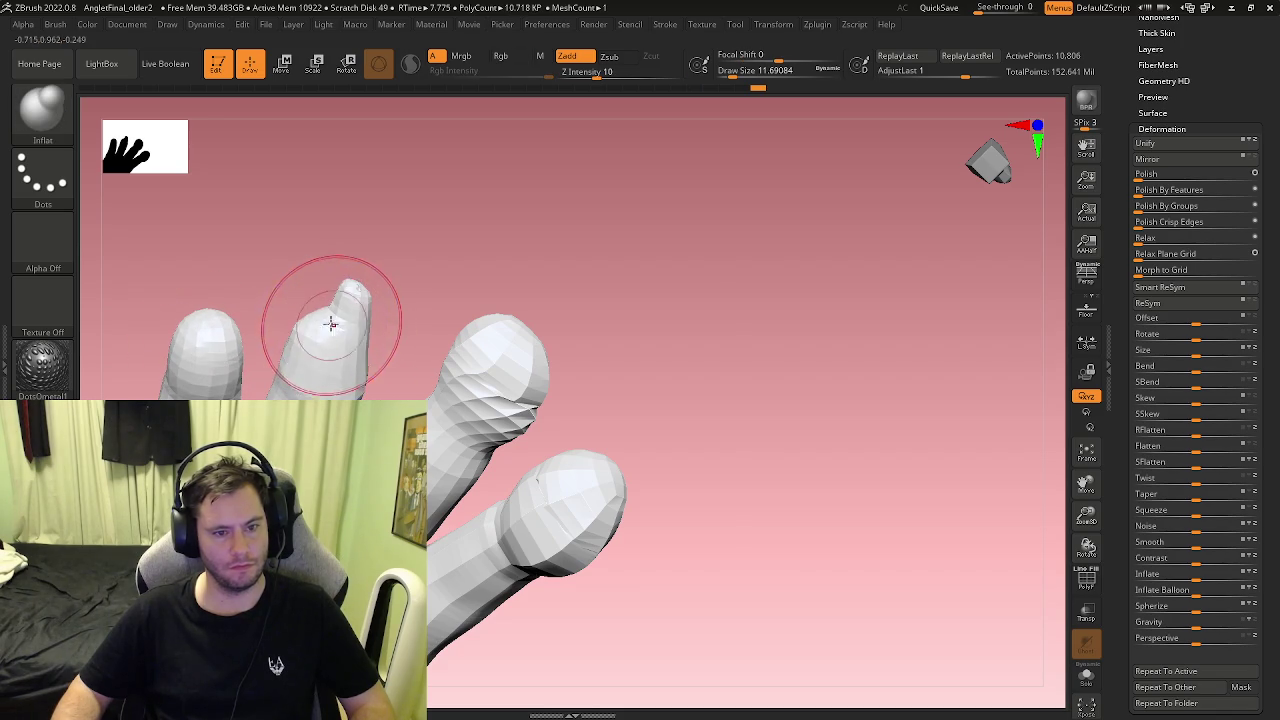
Step: Smooth the second fingertip into a rounder tip and orbit around the palm to check it
shift+drag(335, 326, 316, 310)
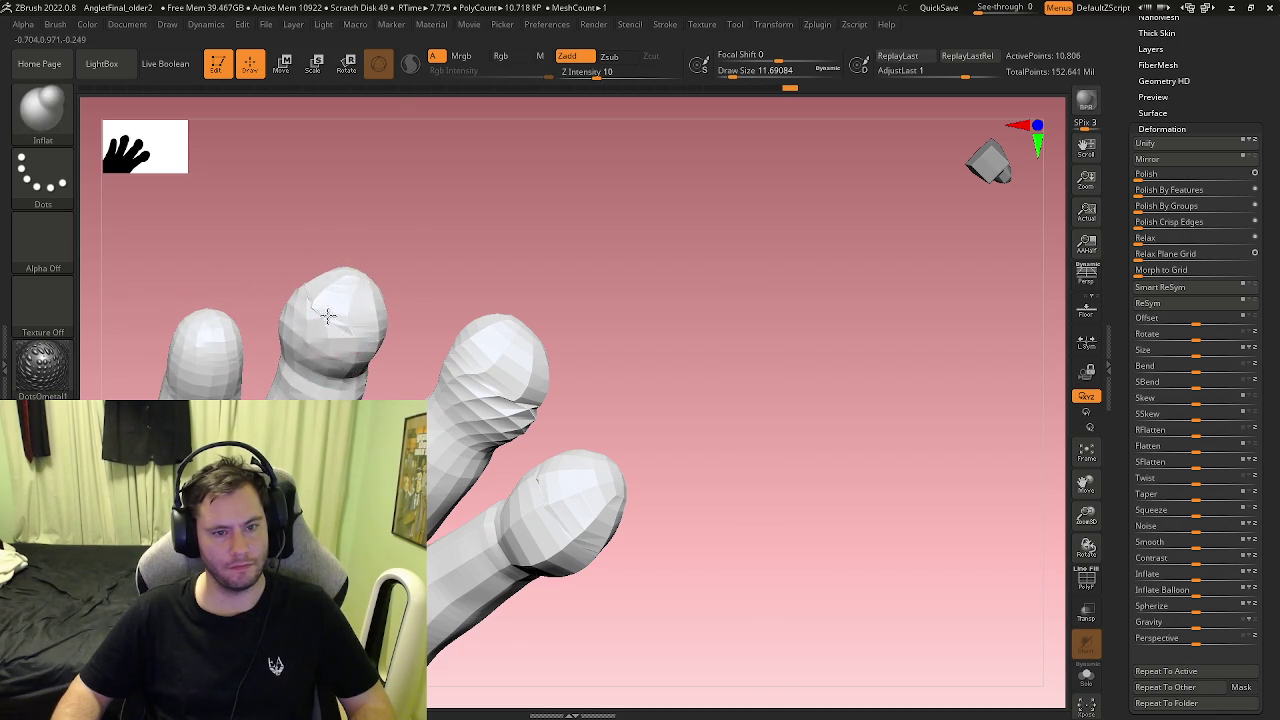
right_drag(328, 316, 343, 314)
mouse_move(194, 343)
right_down()
mouse_move(215, 355)
mouse_move(257, 271)
mouse_move(390, 230)
right_up()
mouse_move(200, 320)
right_down()
mouse_move(537, 349)
mouse_move(410, 330)
mouse_move(443, 314)
mouse_move(451, 329)
mouse_move(438, 332)
mouse_move(525, 332)
mouse_move(560, 358)
mouse_move(523, 371)
mouse_move(560, 363)
mouse_move(353, 353)
mouse_move(690, 130)
mouse_move(714, 354)
mouse_move(680, 335)
mouse_move(571, 326)
mouse_move(600, 330)
mouse_move(700, 250)
mouse_move(1021, 170)
right_up()
mouse_move(540, 290)
ctrl+right_down()
mouse_move(519, 358)
mouse_move(623, 320)
mouse_move(468, 278)
mouse_move(455, 290)
mouse_move(500, 286)
mouse_move(531, 322)
ctrl+right_up()
Step: With PolyF on and ZModeler set to Delete Polyloop, remove the uneven loop at the wrist
key(shift+f)
key(b)
key(Escape)
key(b)
key(z)
key(m)
key(space)
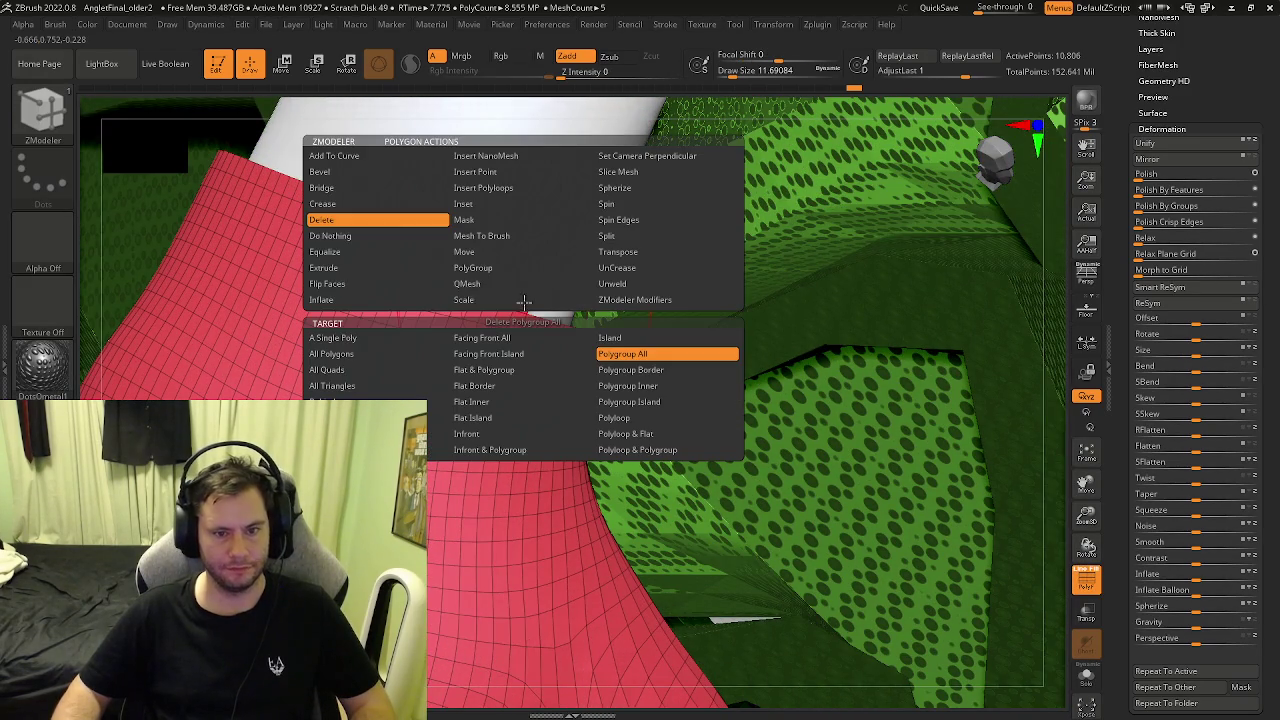
click(630, 418)
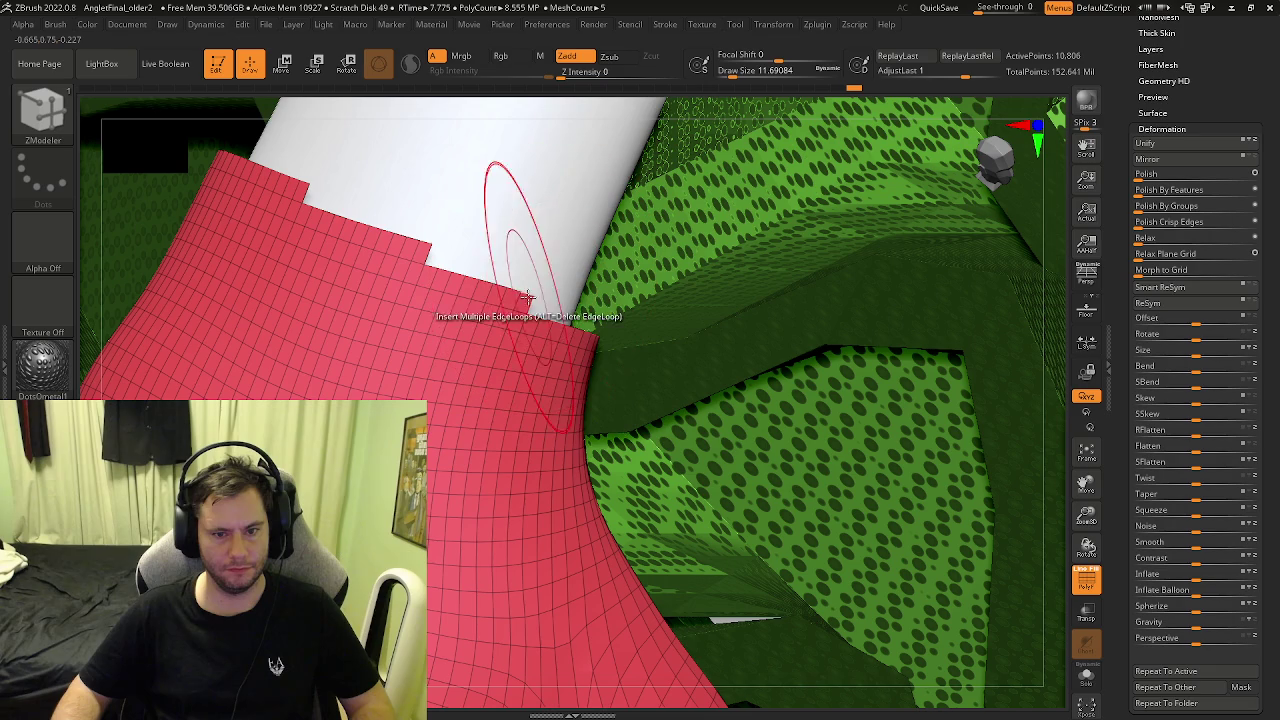
click(520, 302)
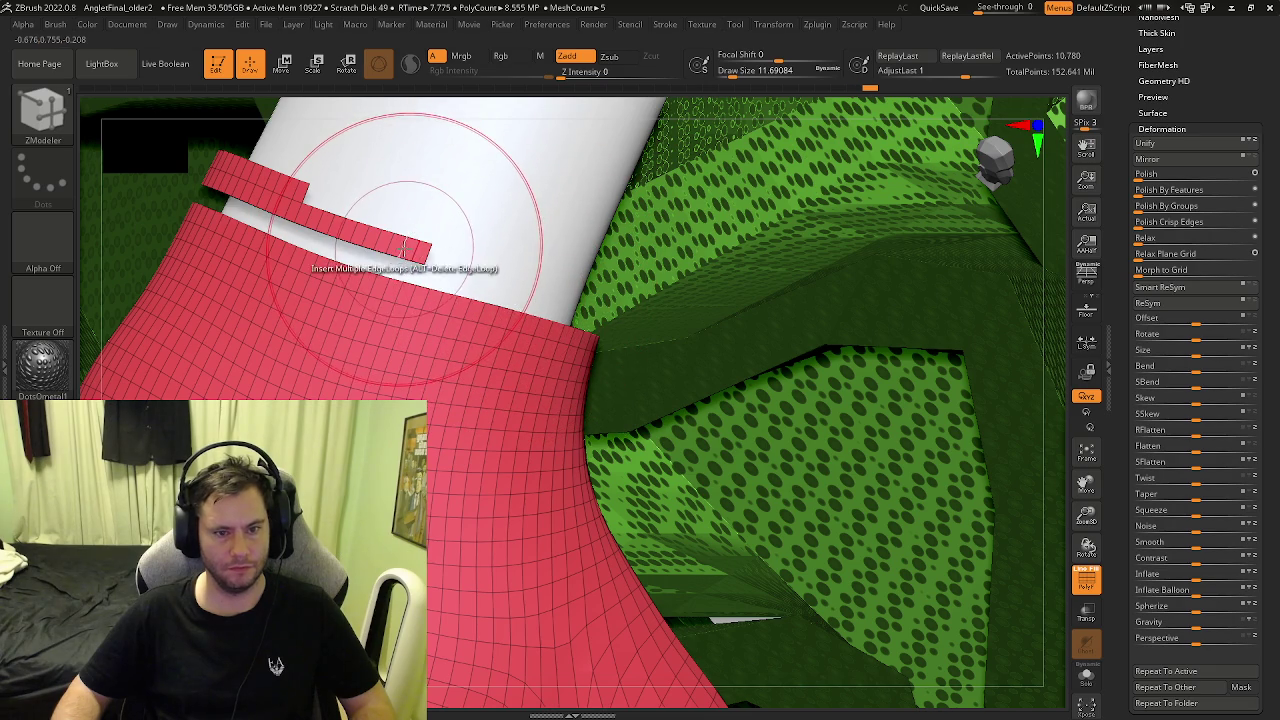
Step: Delete the leftover polygon strip above the wrist edge
key(space)
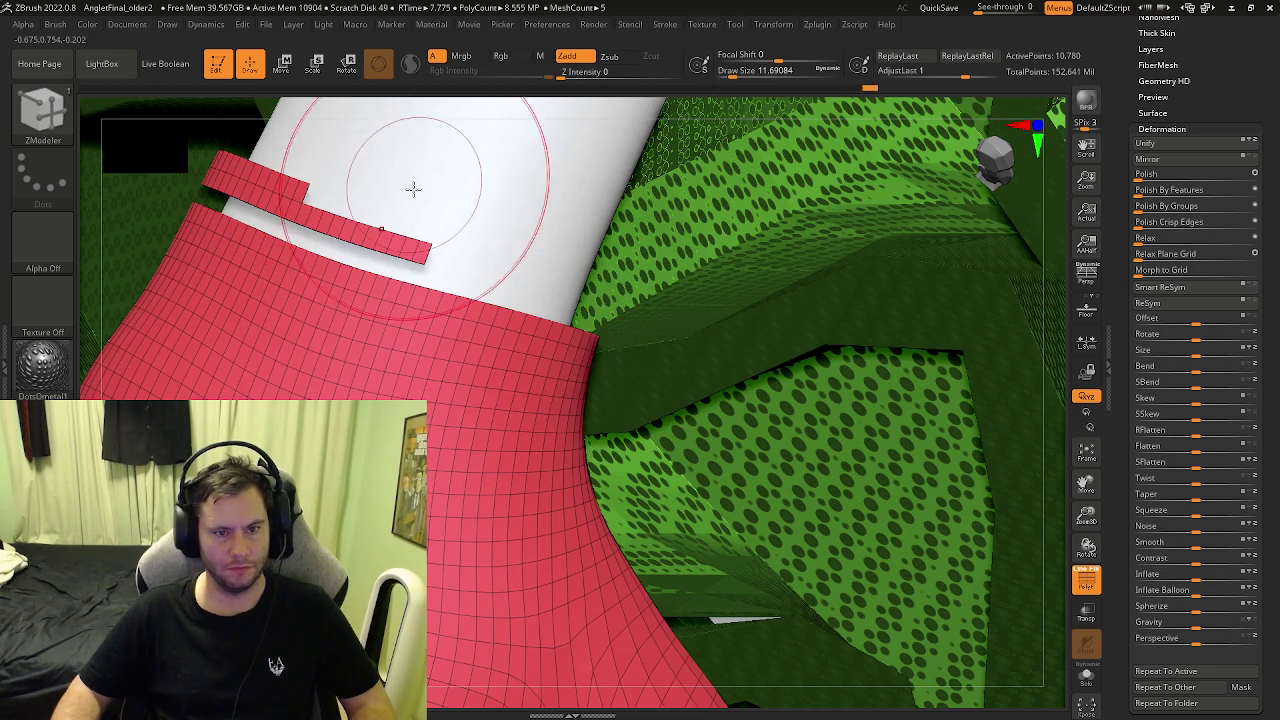
ctrl+shift+click(415, 244)
drag(415, 244, 440, 250)
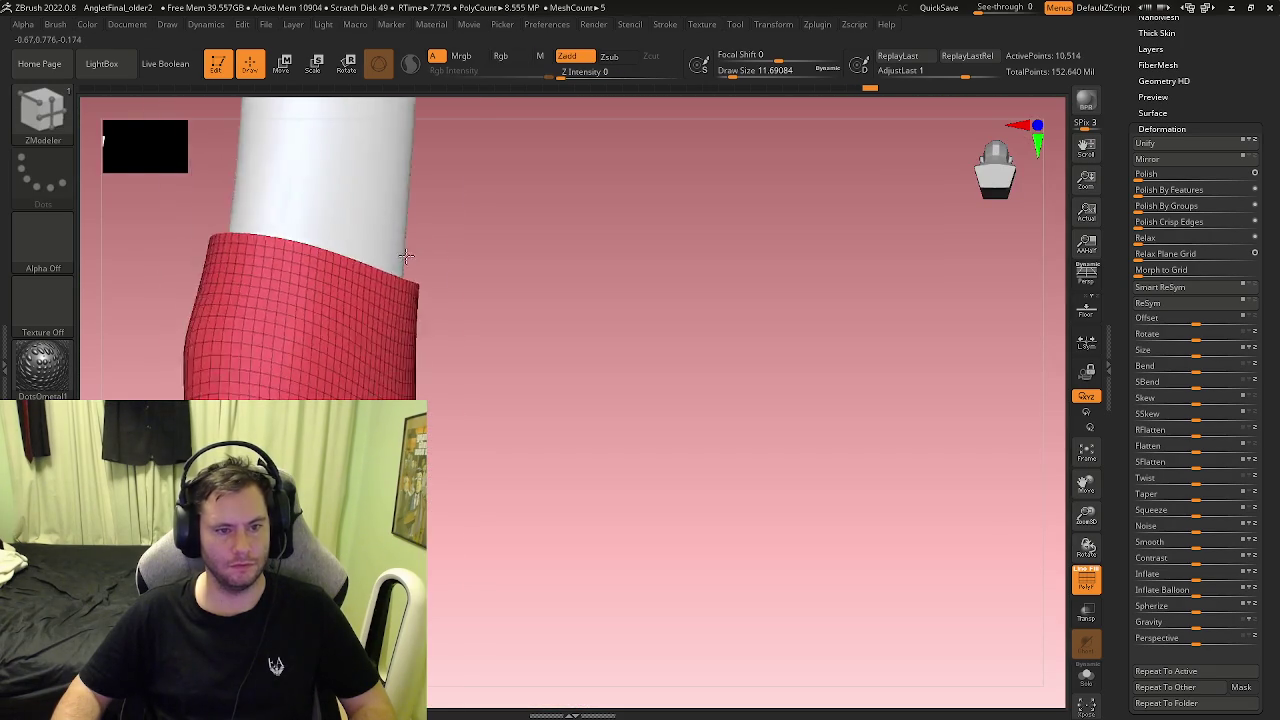
ctrl+shift+click(440, 250)
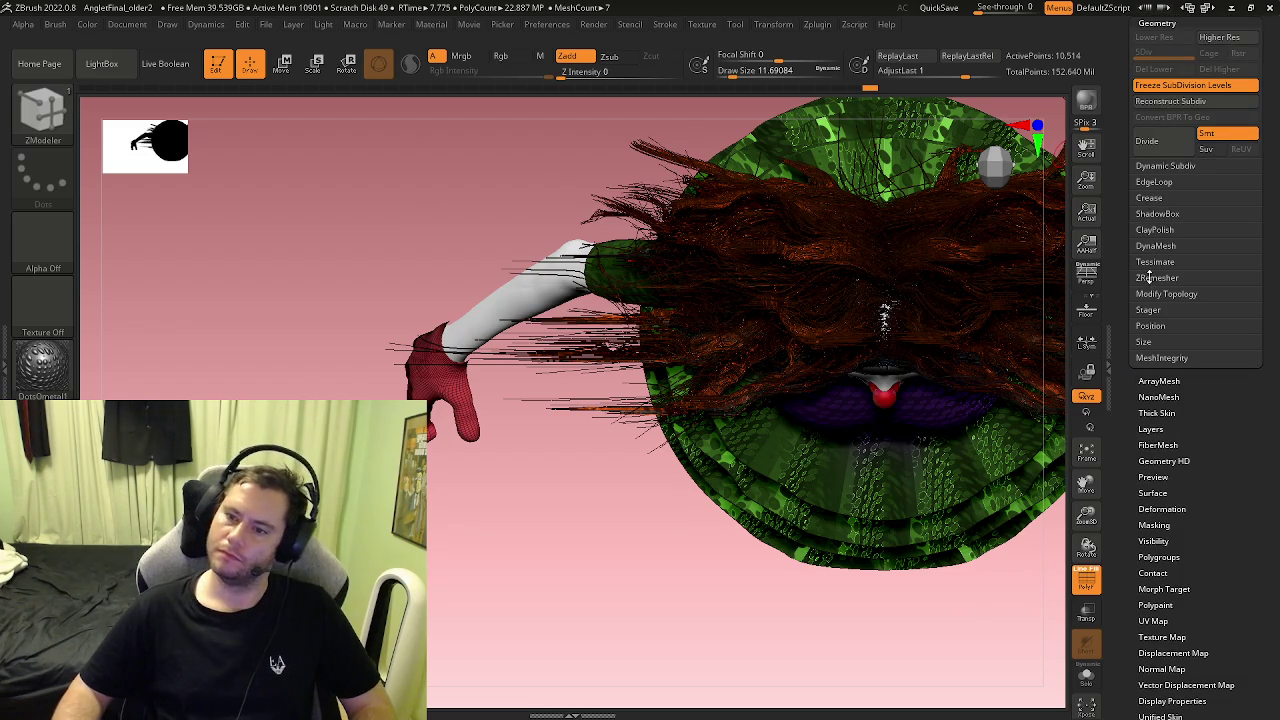
Step: Turn off KeepGroups in ZRemesher, run a trial remesh, and set Target Polygons Count to 2.50544
click(1157, 278)
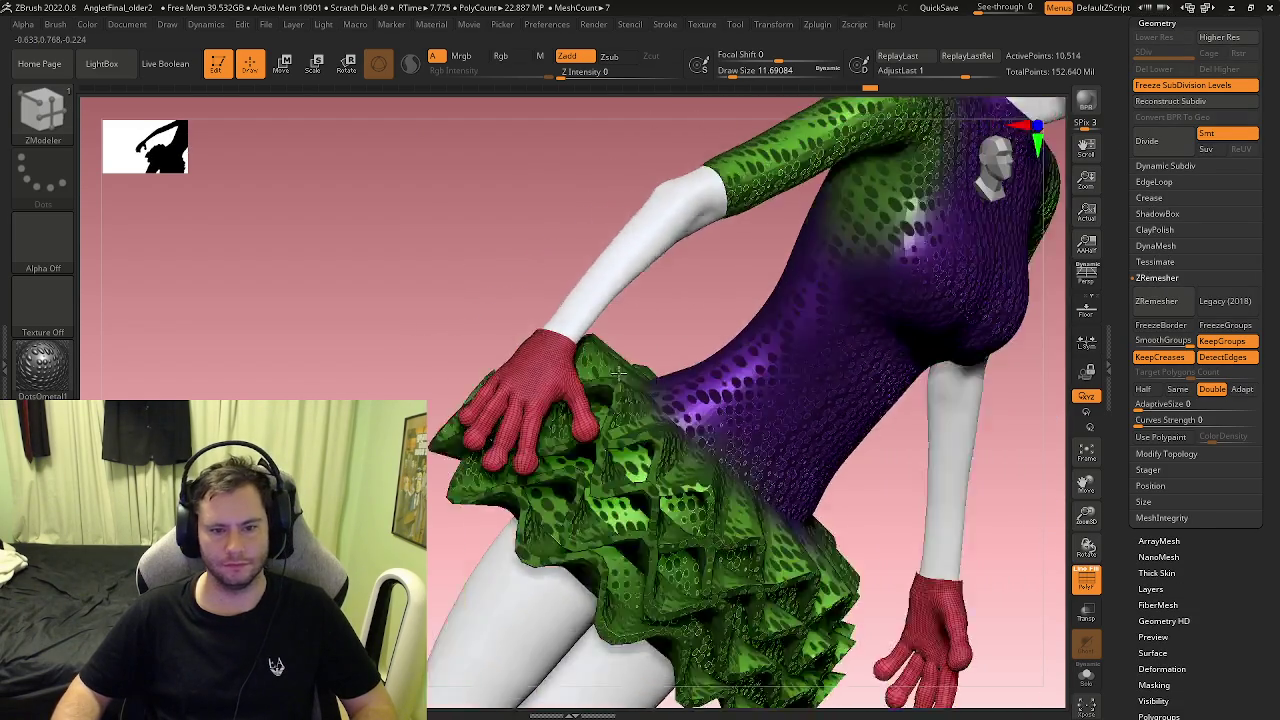
click(1211, 347)
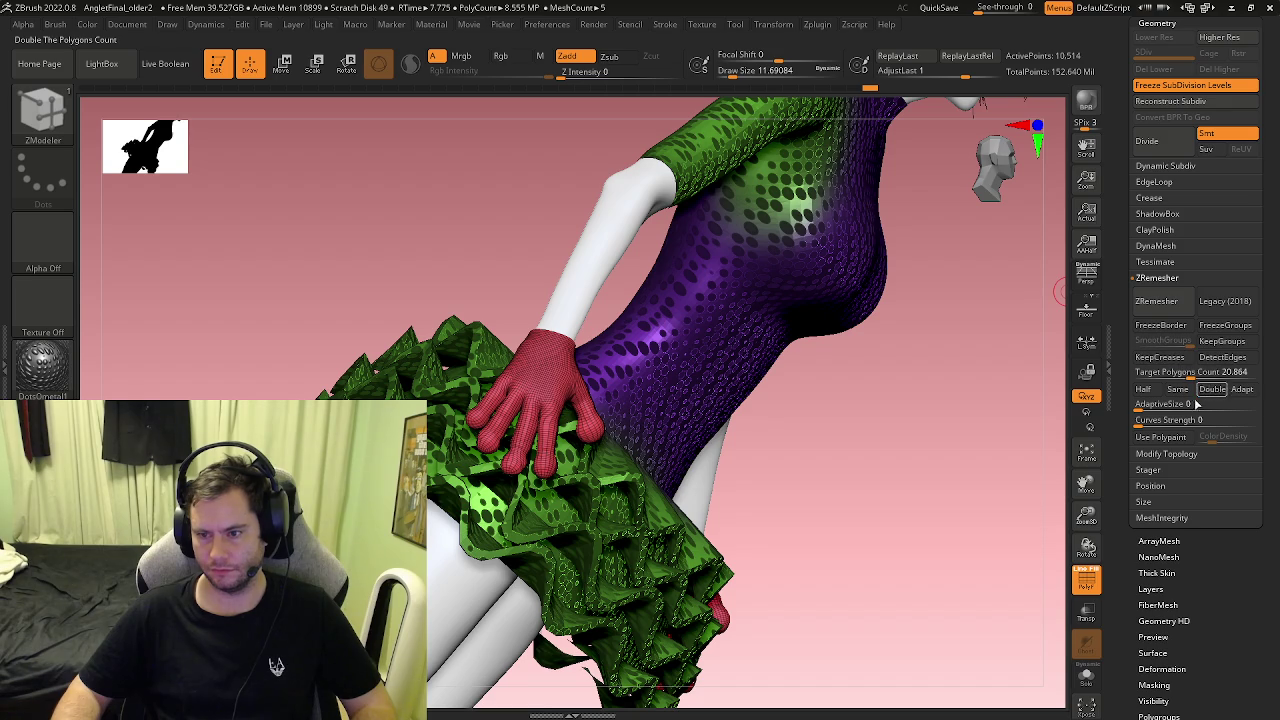
click(1160, 302)
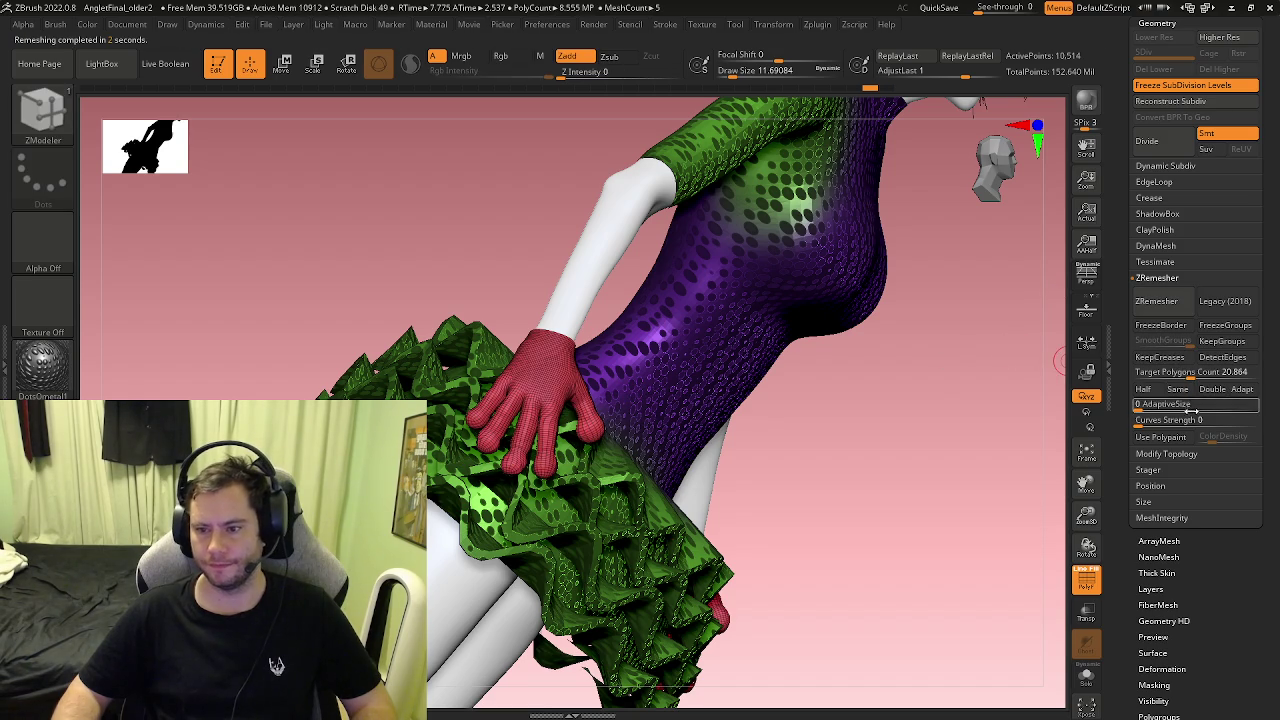
drag(1157, 380, 1157, 329)
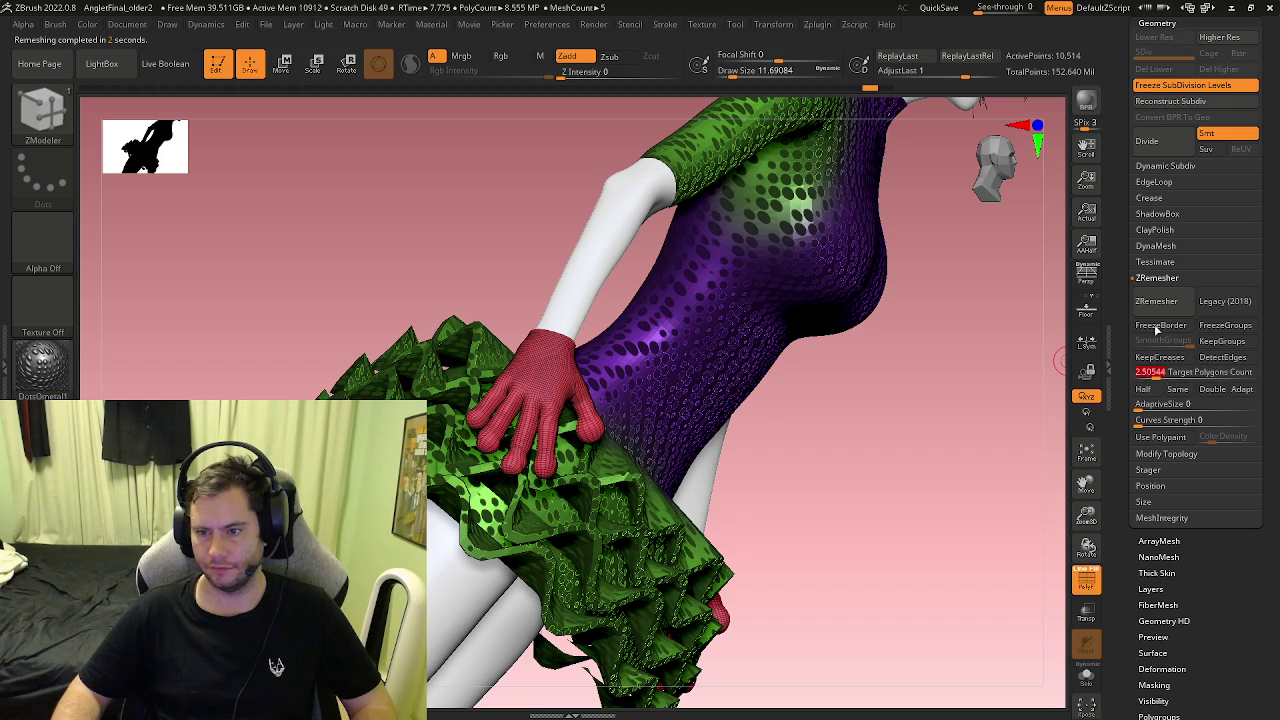
drag(816, 379, 550, 400)
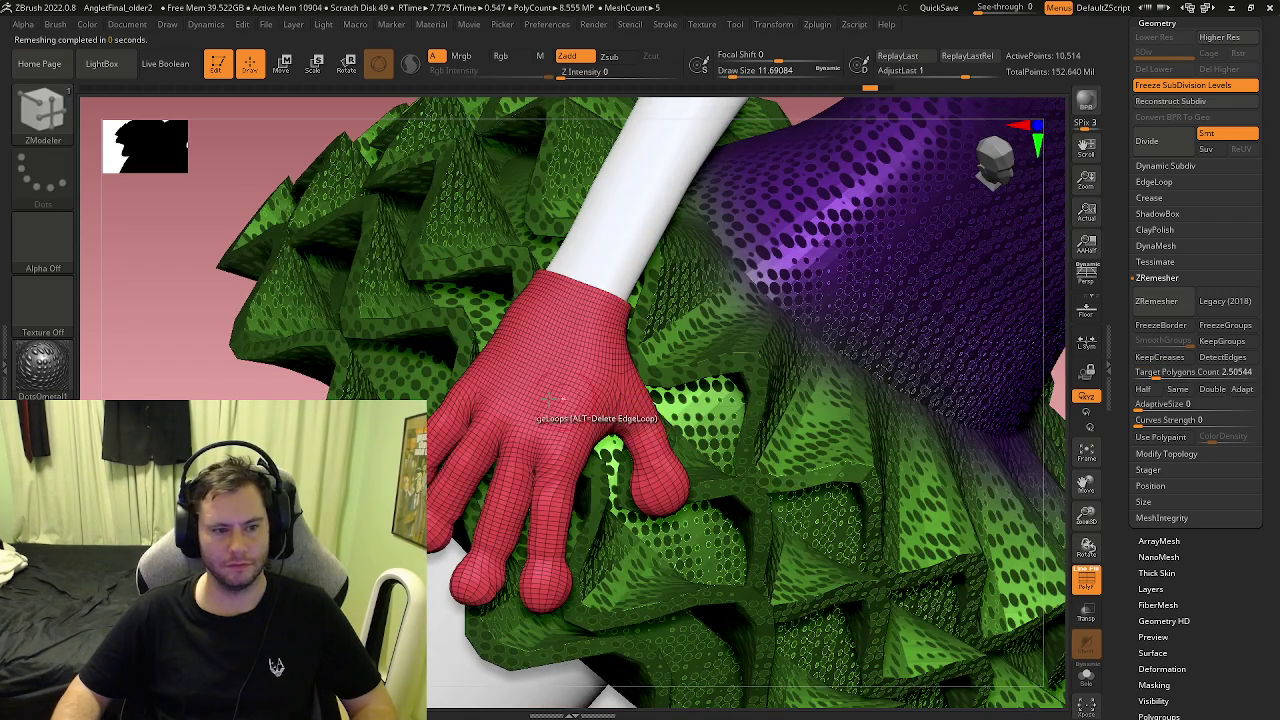
Step: Apply SkinShade4, remesh the glove down to 4,762 points, hide PolyF and Solo it
click(45, 362)
click(638, 334)
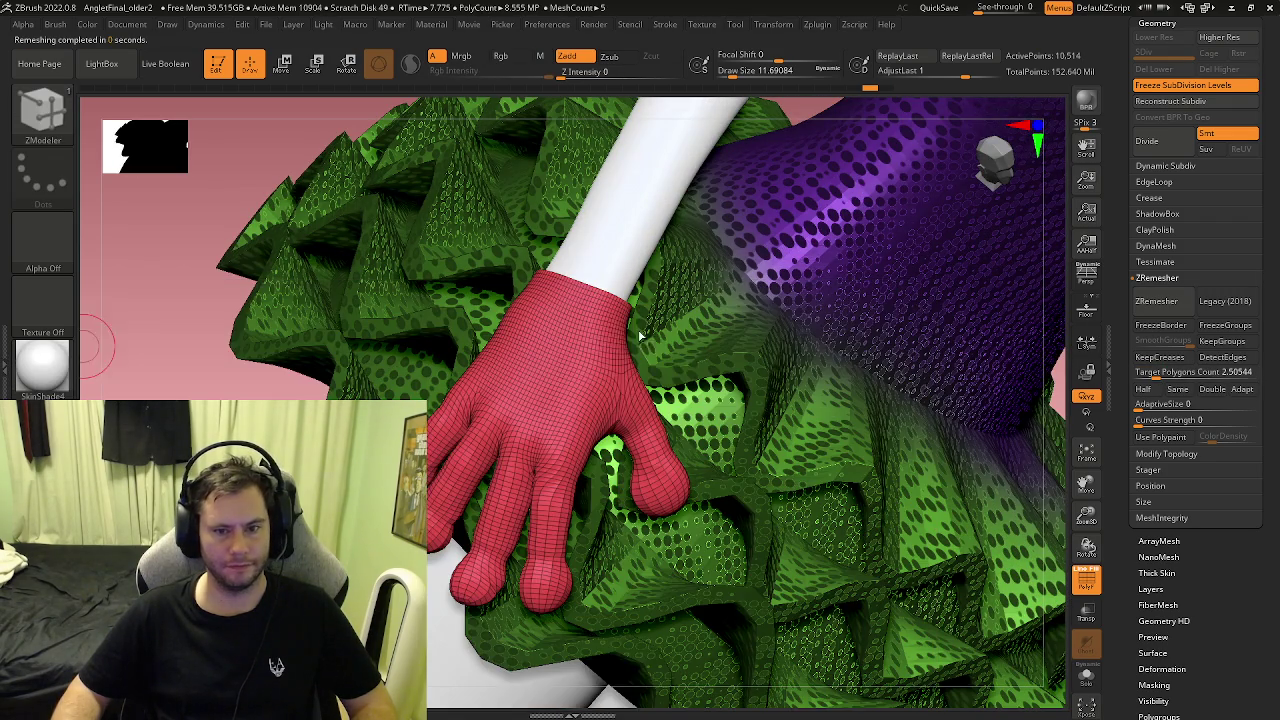
click(1152, 300)
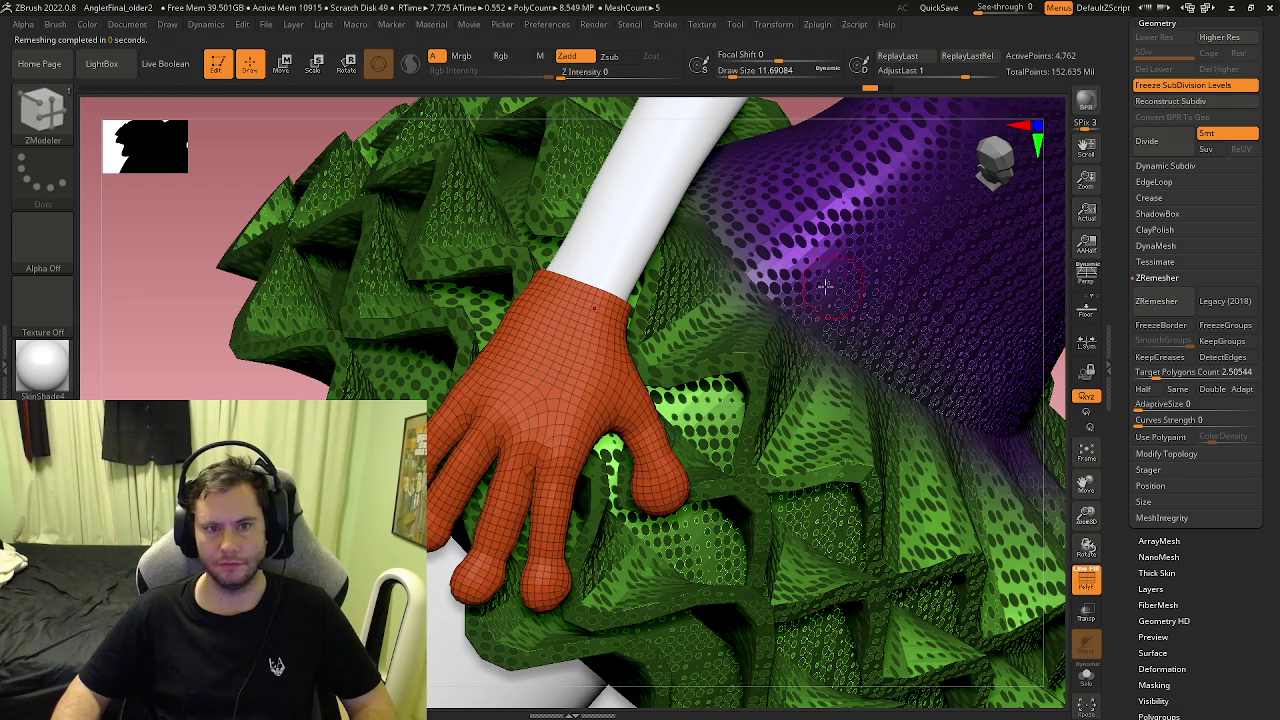
key(shift+f)
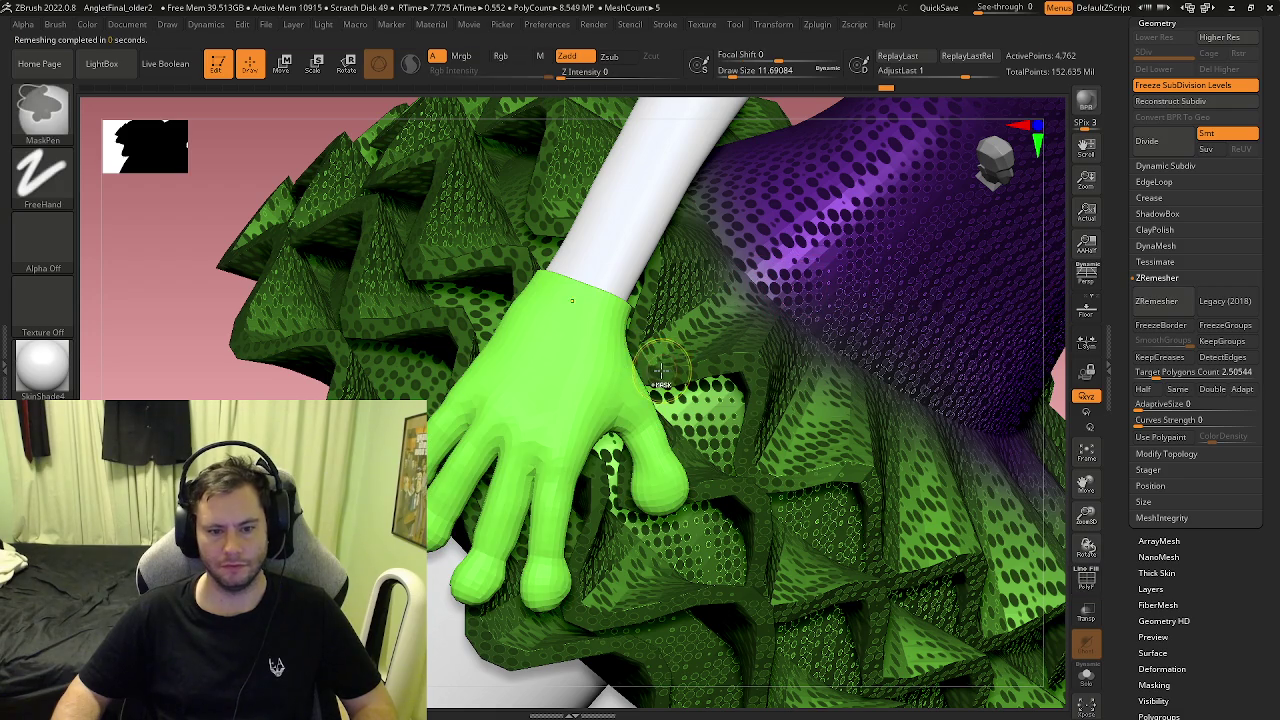
mouse_move(550, 485)
right_down()
mouse_move(529, 347)
mouse_move(525, 424)
mouse_move(573, 430)
right_up()
Step: Switch to the Move brush and enlarge its Draw Size to about 16.97
key(b)
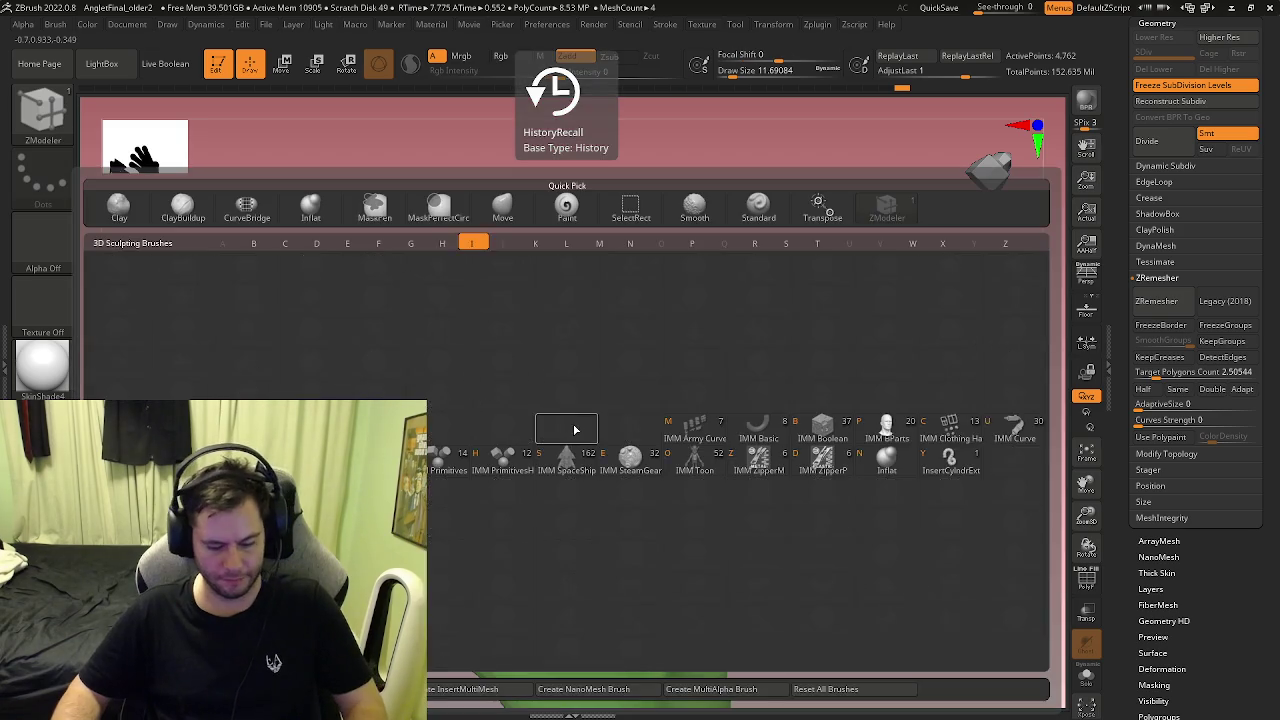
key(n)
mouse_move(595, 423)
right_down()
mouse_move(587, 435)
mouse_move(590, 425)
right_up()
key(b)
key(m)
key(p)
key(b)
key(m)
key(v)
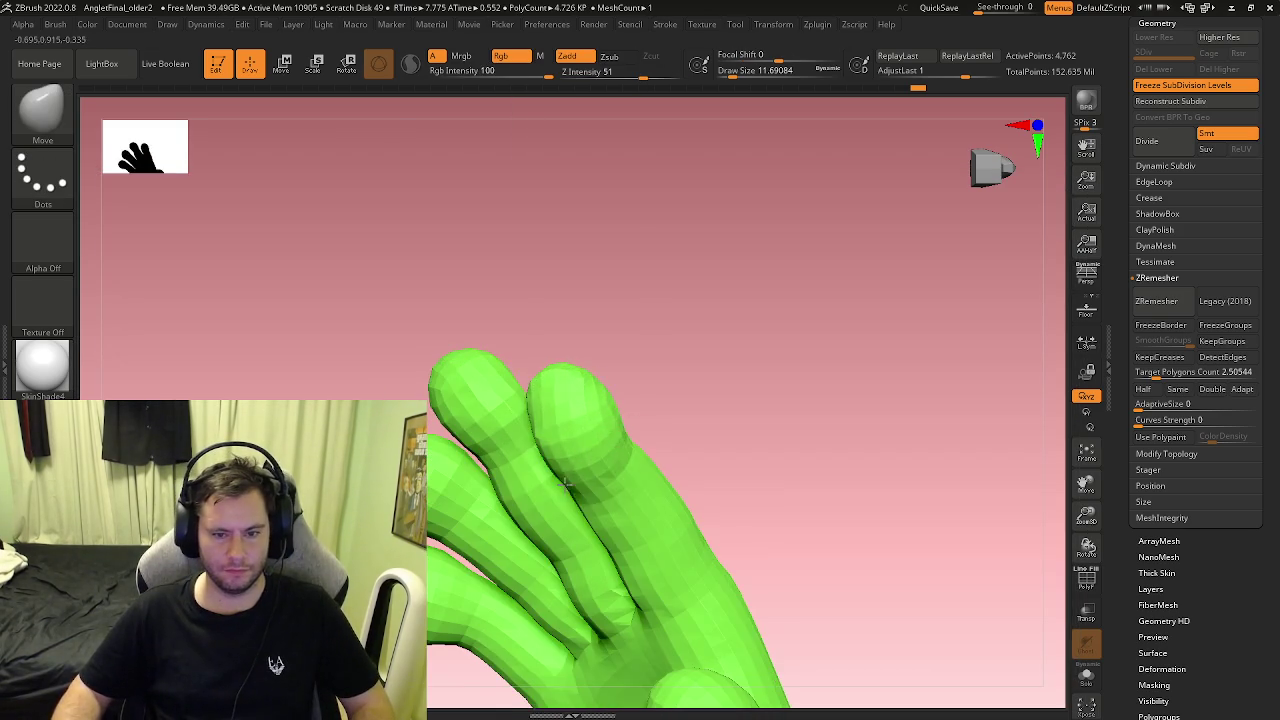
key(s)
drag(590, 432, 610, 432)
Step: Pull the middle fingertip into a rounder bulb and shrink the brush to 15.55
right_drag(592, 425, 595, 420)
drag(595, 420, 610, 412)
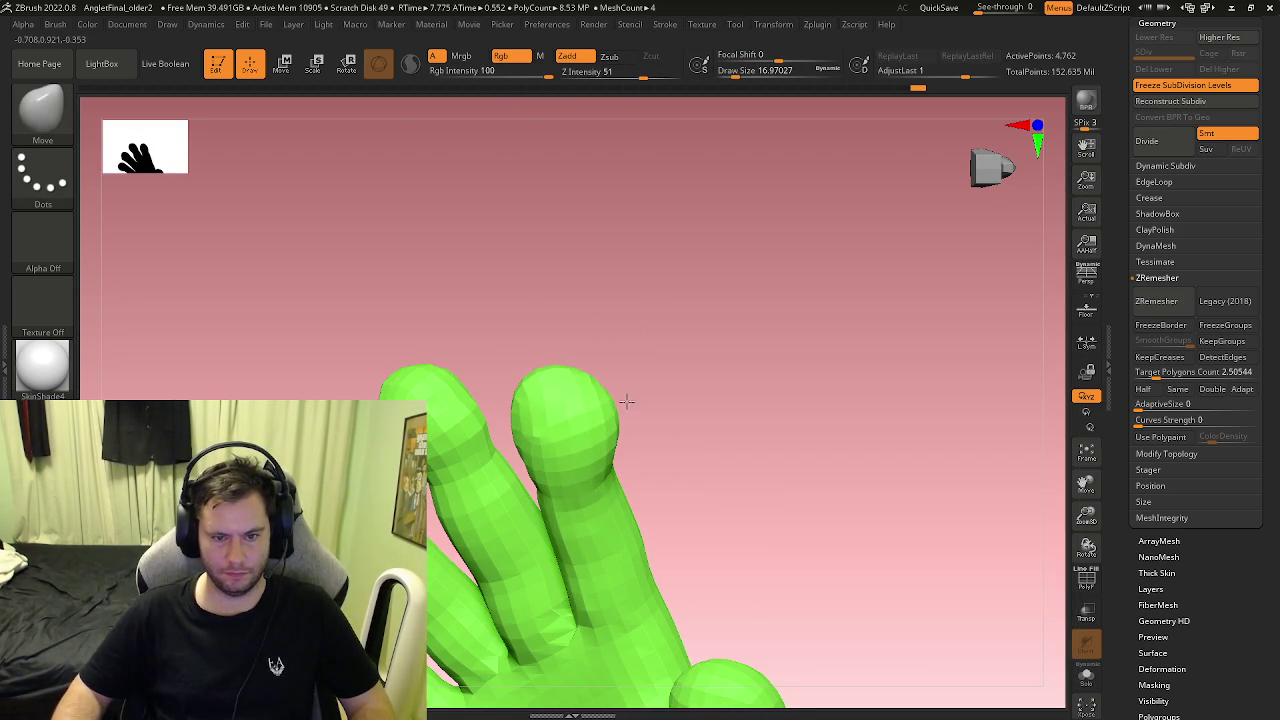
mouse_move(534, 441)
right_down()
mouse_move(563, 434)
mouse_move(526, 449)
right_up()
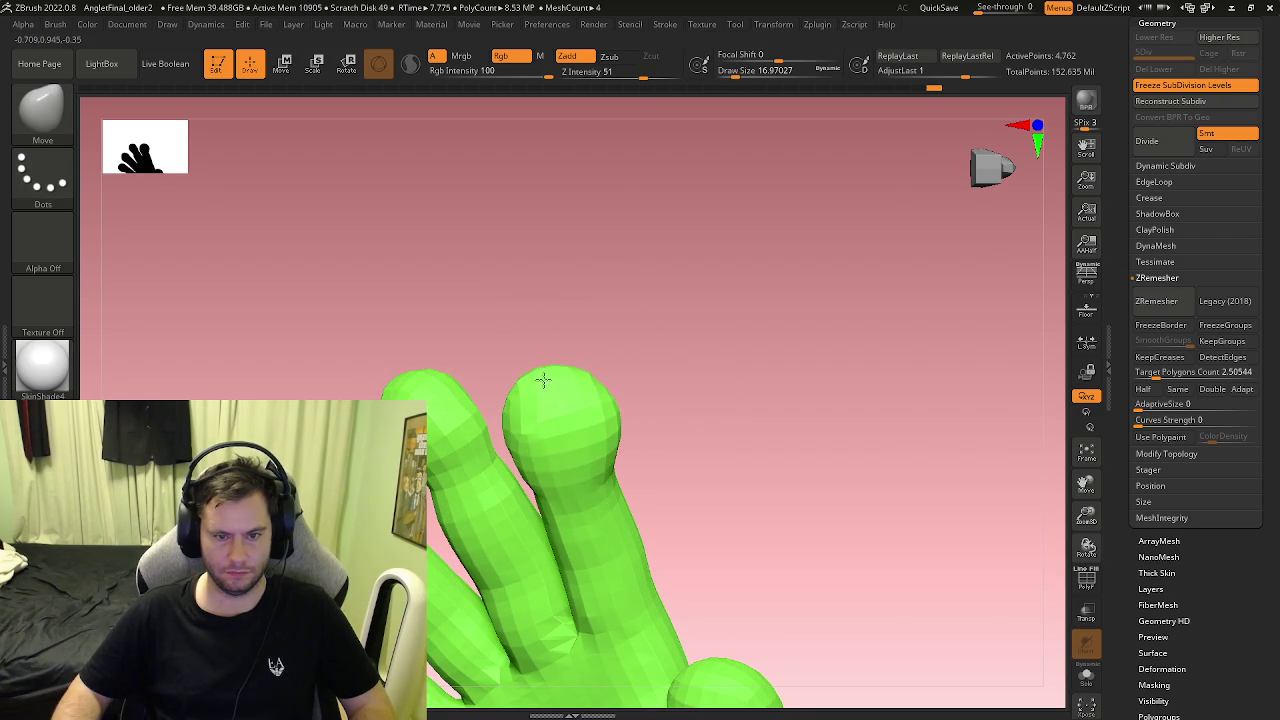
right_drag(472, 385, 440, 465)
key(s)
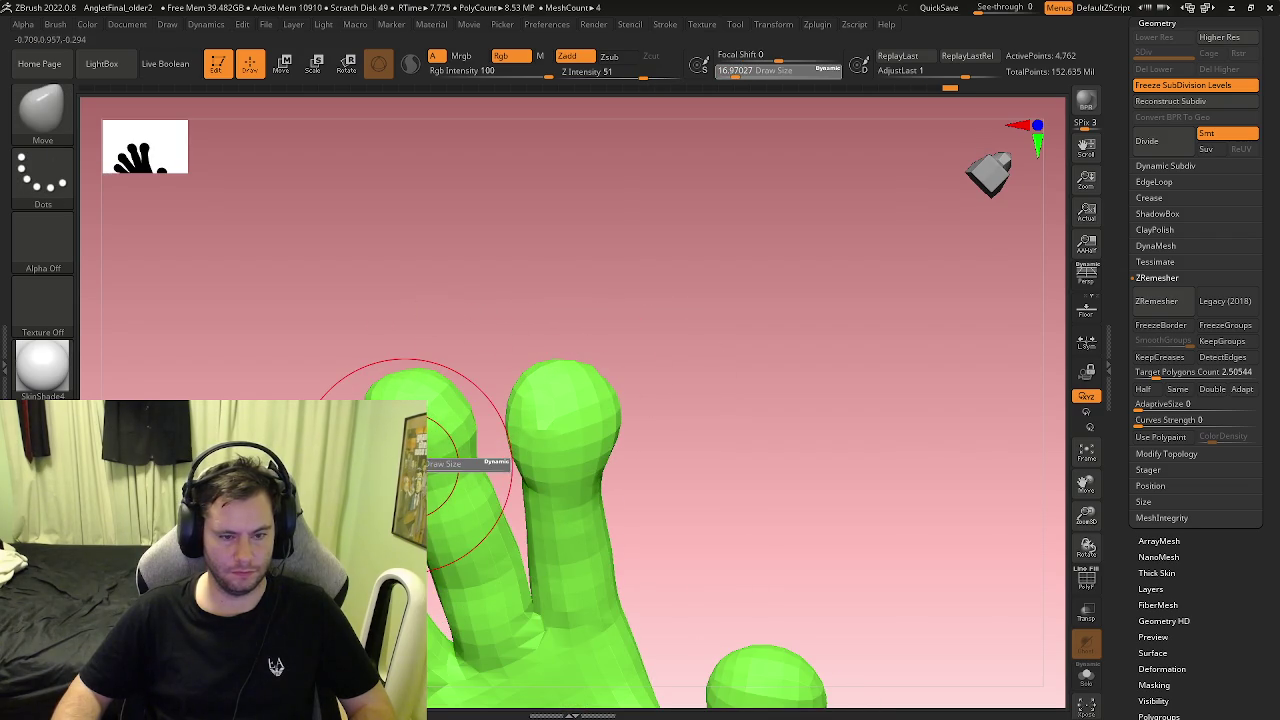
drag(415, 464, 400, 466)
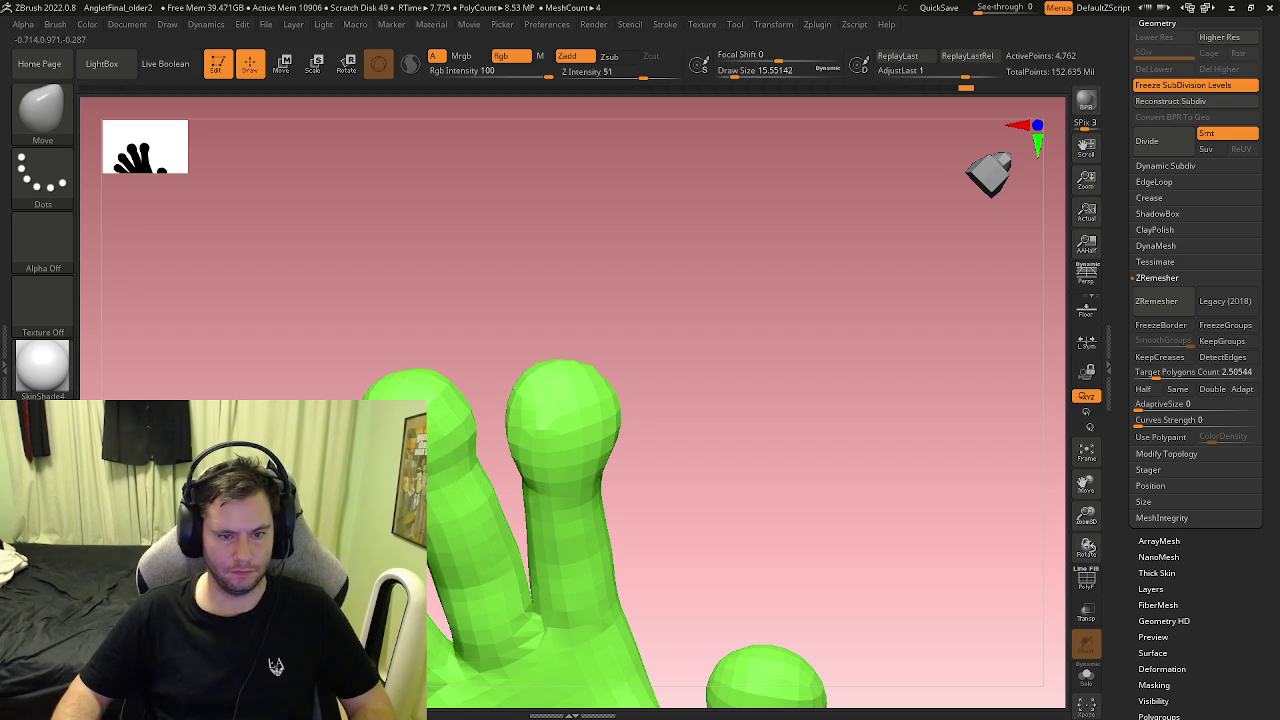
Step: Orbit around the green hand and bring the whole clown figure back into view
alt+right_drag(600, 500, 630, 404)
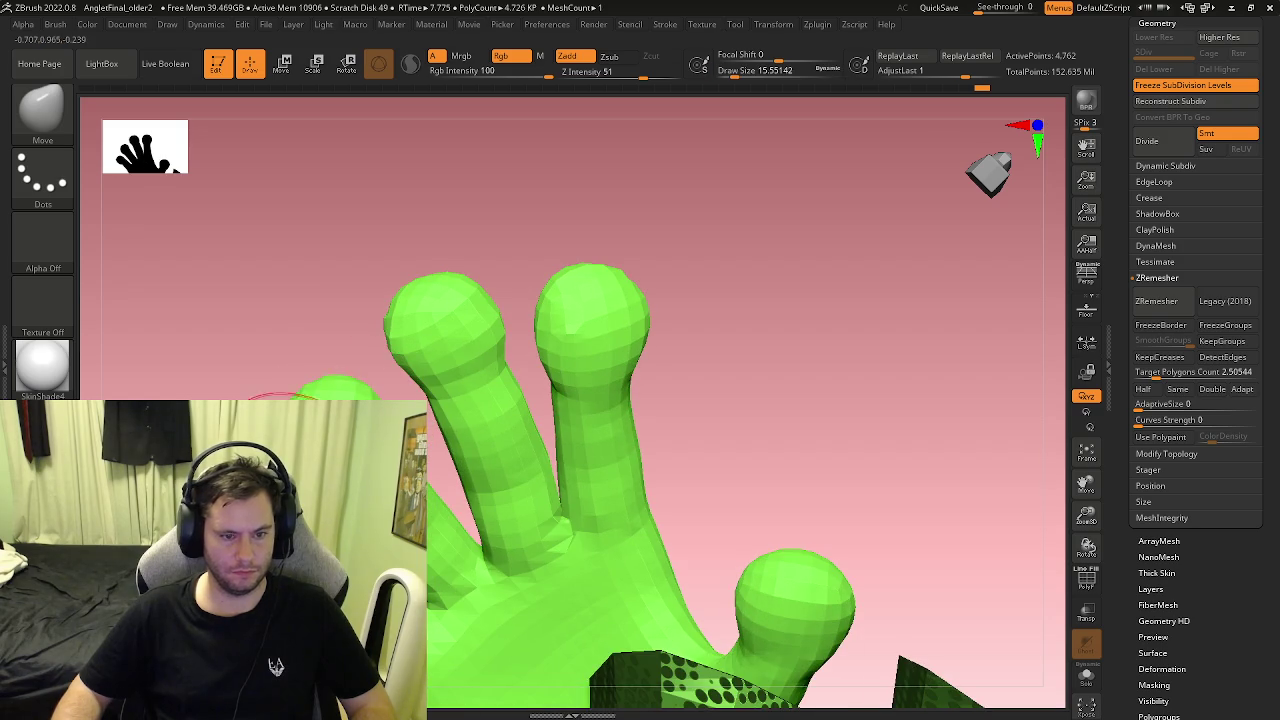
right_drag(333, 438, 320, 440)
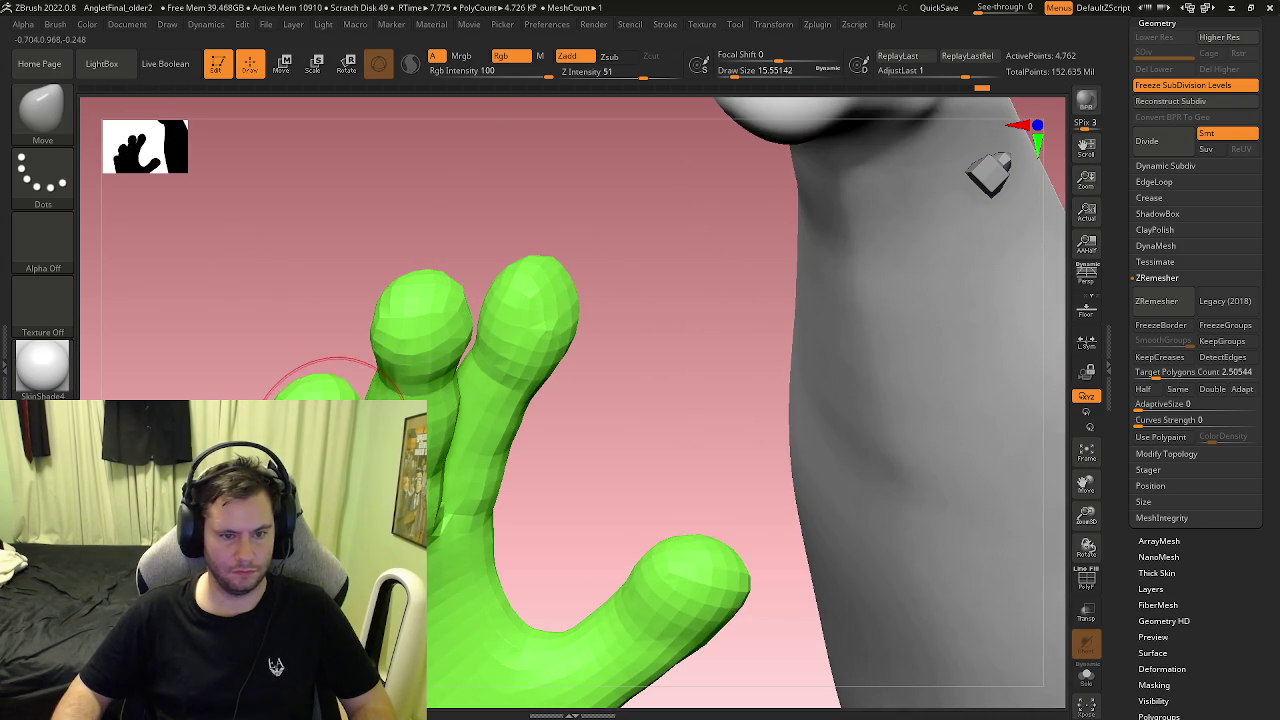
mouse_move(340, 385)
right_down()
mouse_move(374, 337)
mouse_move(360, 345)
right_up()
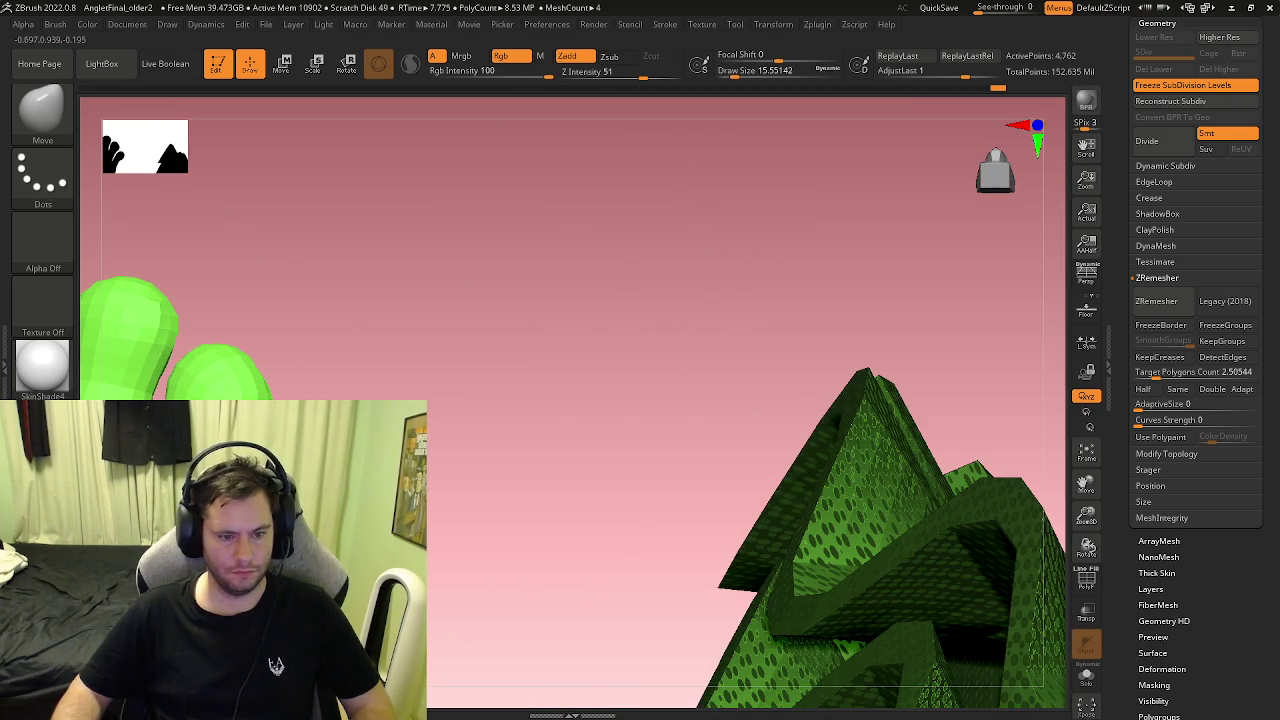
mouse_move(365, 445)
right_down()
mouse_move(440, 447)
mouse_move(415, 435)
right_up()
right_drag(353, 392, 375, 378)
mouse_move(395, 420)
right_down()
mouse_move(415, 445)
mouse_move(454, 317)
mouse_move(517, 346)
mouse_move(517, 549)
mouse_move(484, 327)
mouse_move(537, 400)
mouse_move(145, 395)
right_up()
key(ctrl)
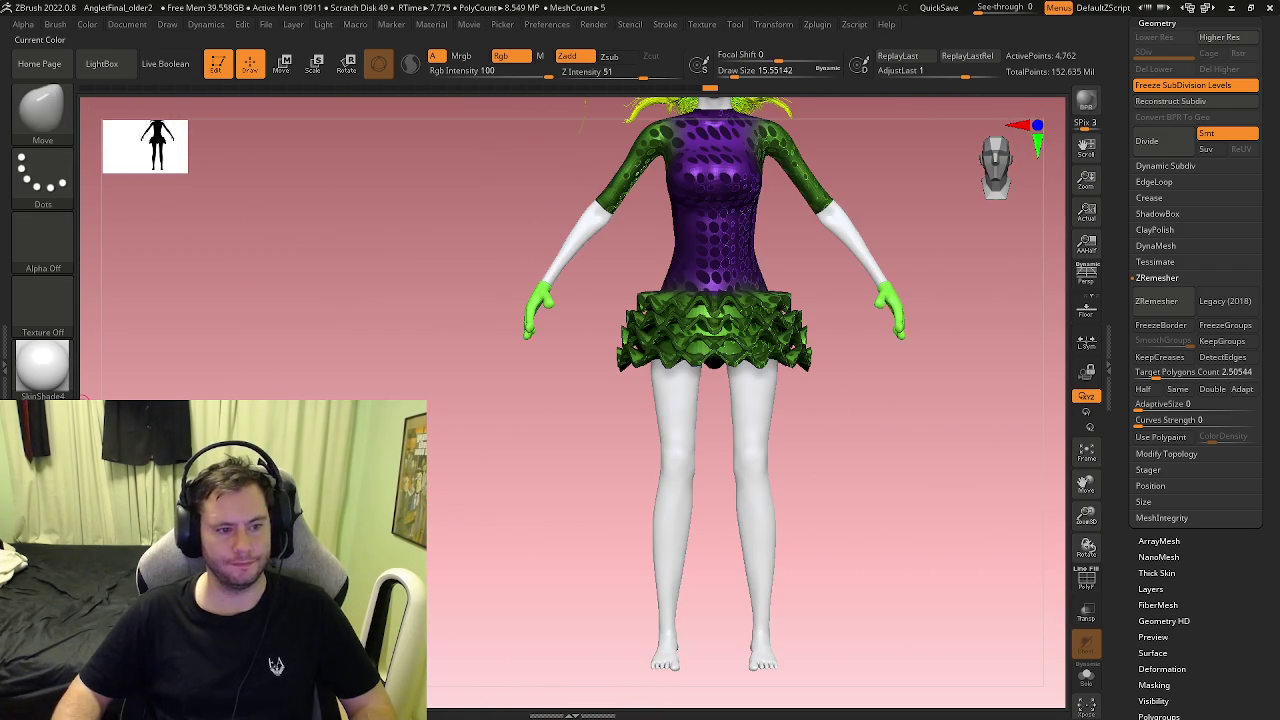
Step: Turn the clown to a front view and enable Mrgb in the Color menu
right_drag(417, 346, 445, 300)
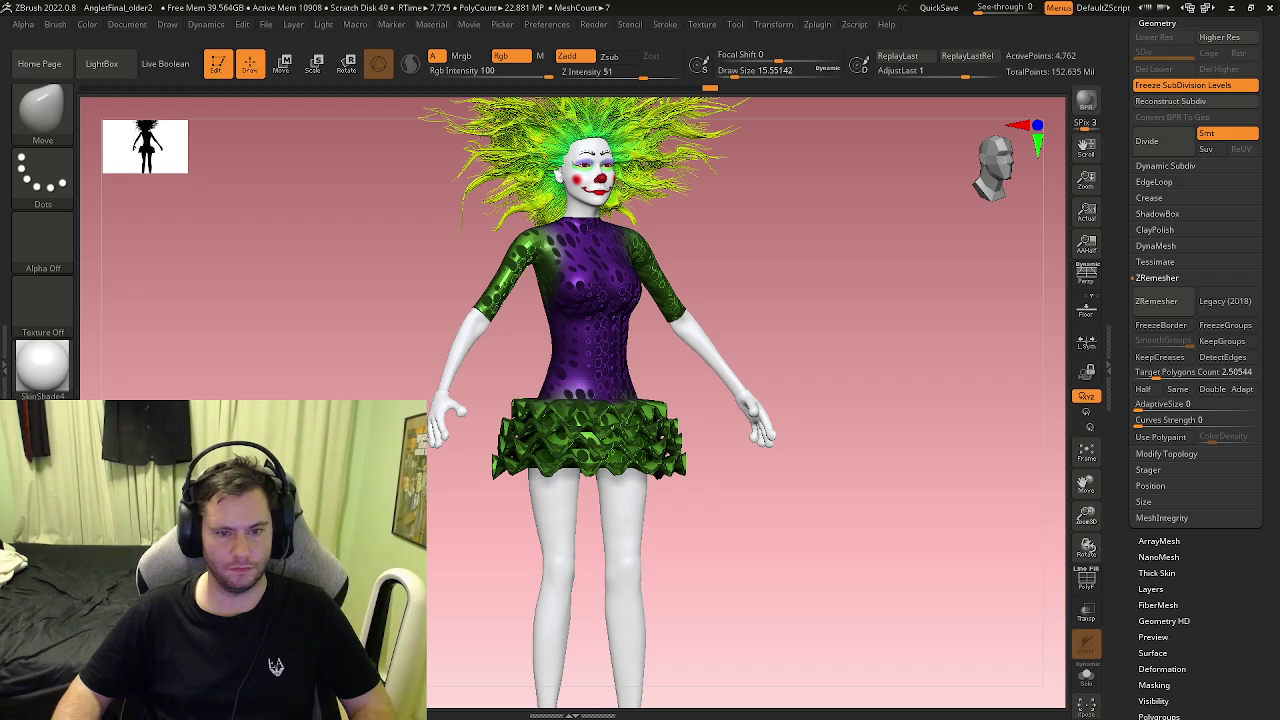
mouse_move(217, 371)
right_down()
mouse_move(257, 380)
mouse_move(220, 371)
right_up()
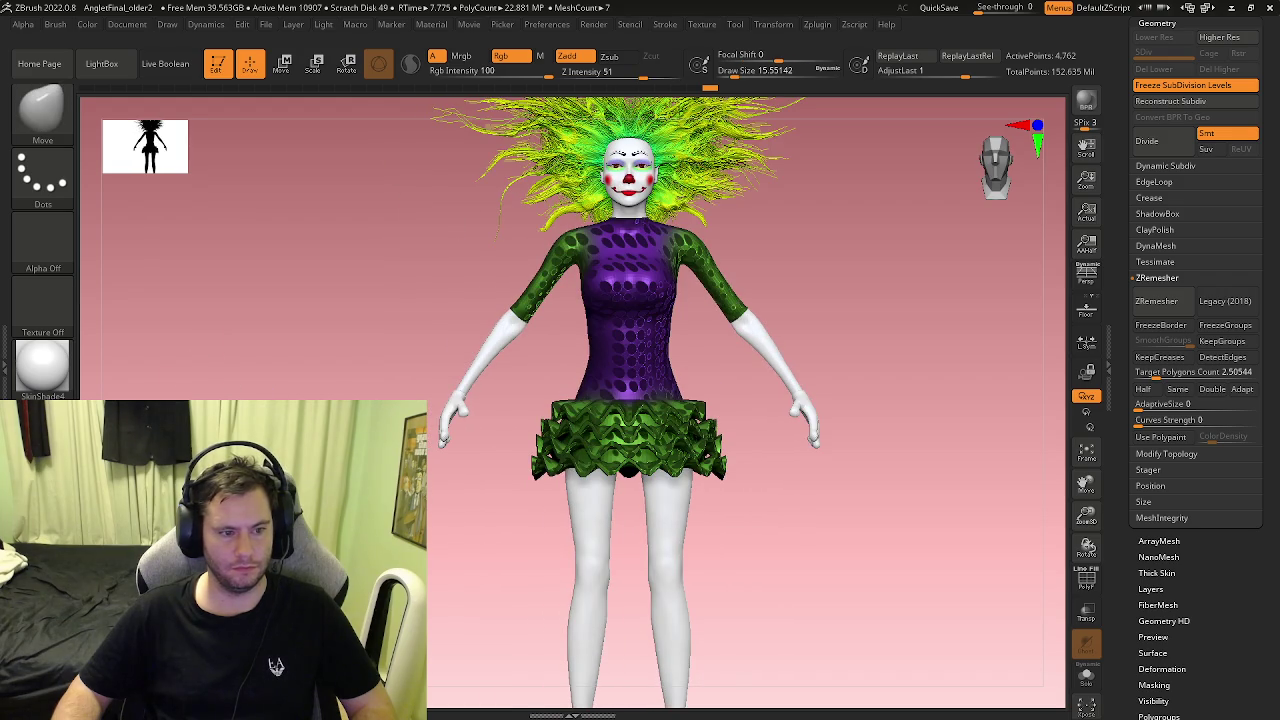
click(85, 26)
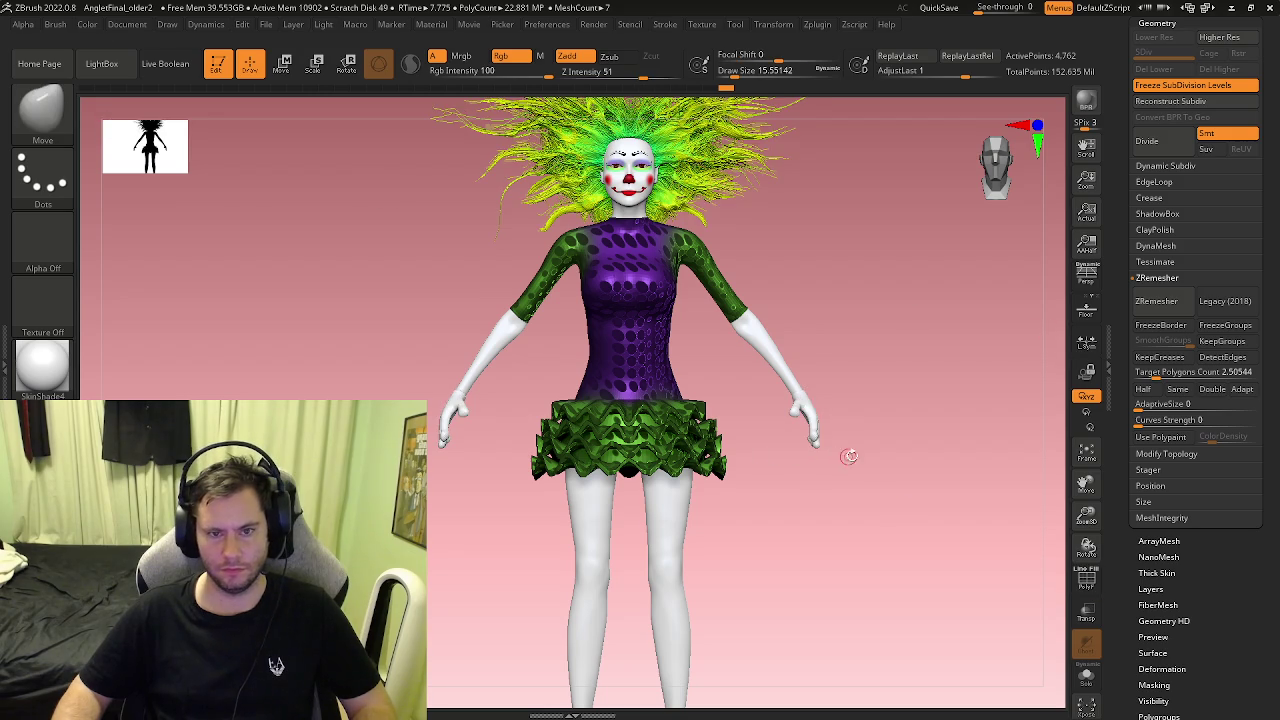
right_drag(849, 449, 1118, 638)
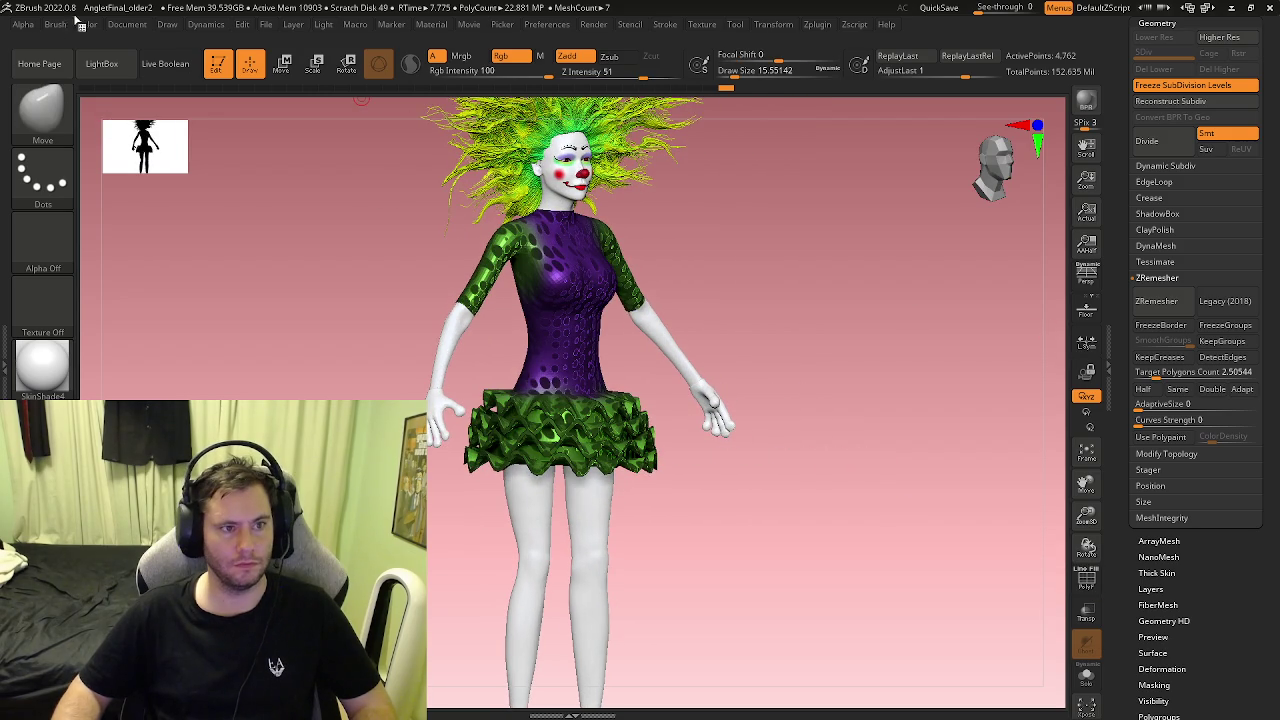
click(88, 25)
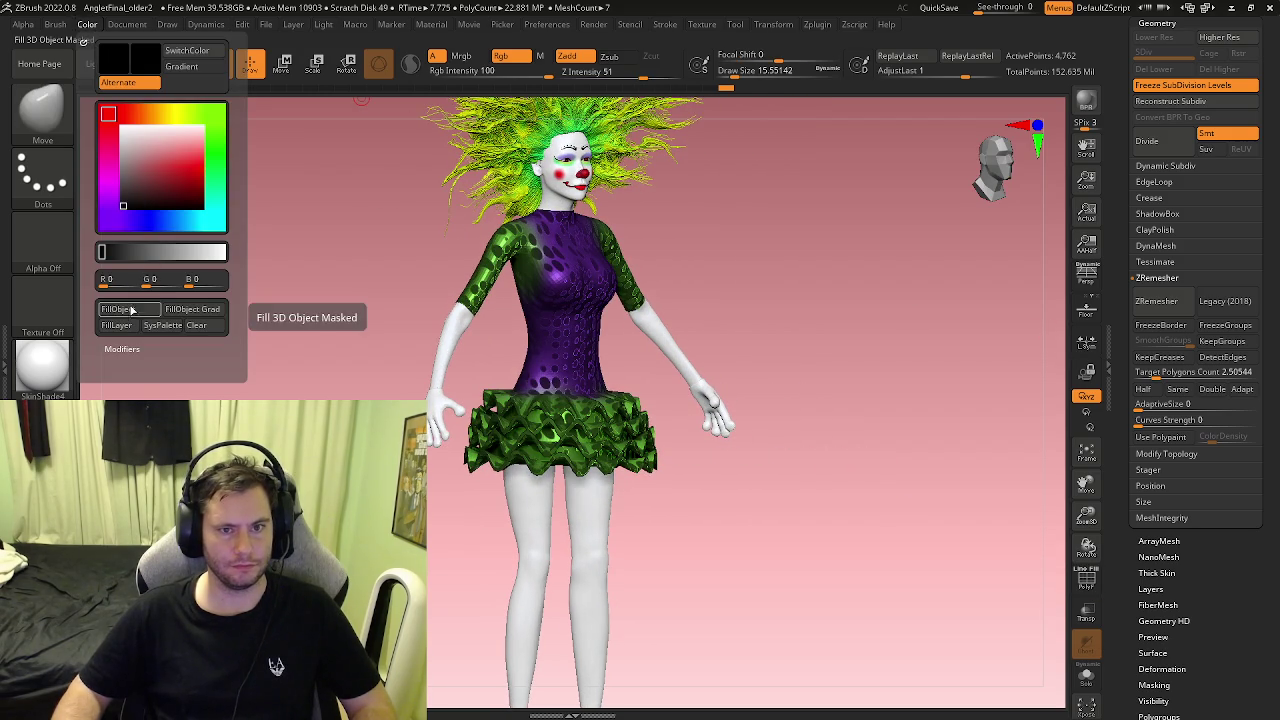
click(461, 56)
Step: Fill the hands subtool with solid black using FillObject
click(88, 25)
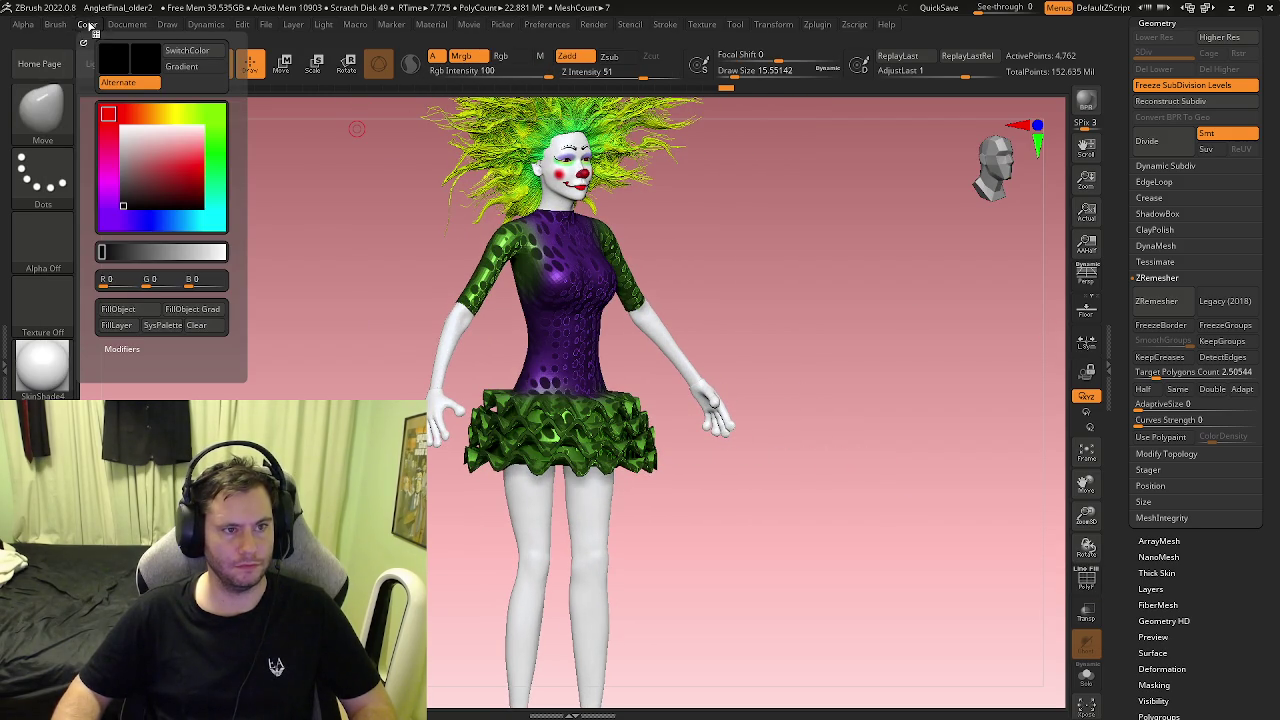
click(129, 309)
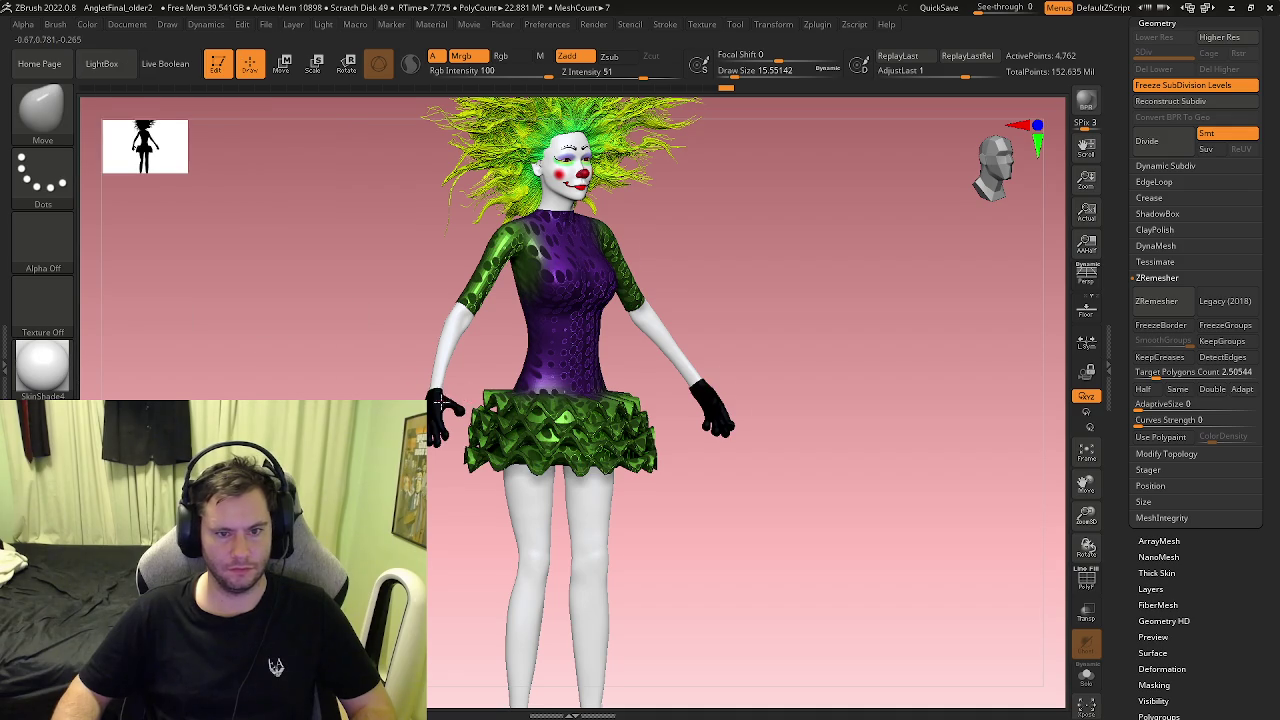
ctrl+right_drag(440, 400, 486, 444)
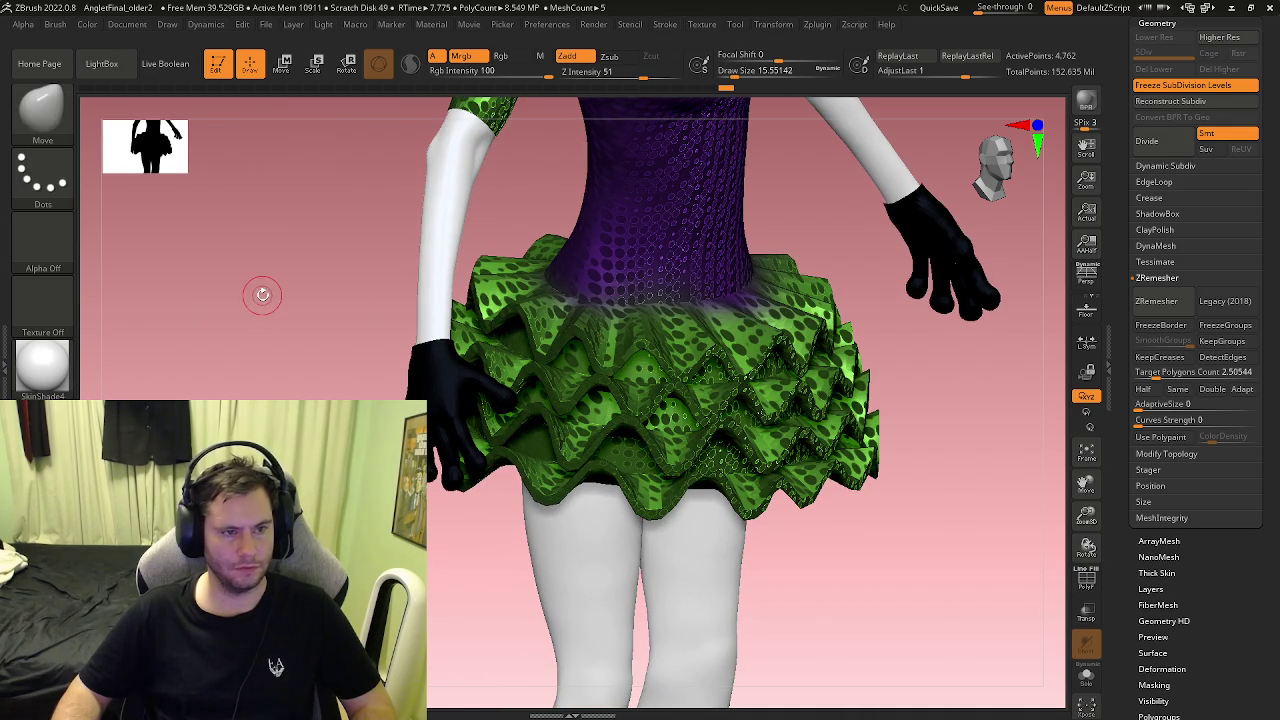
click(90, 26)
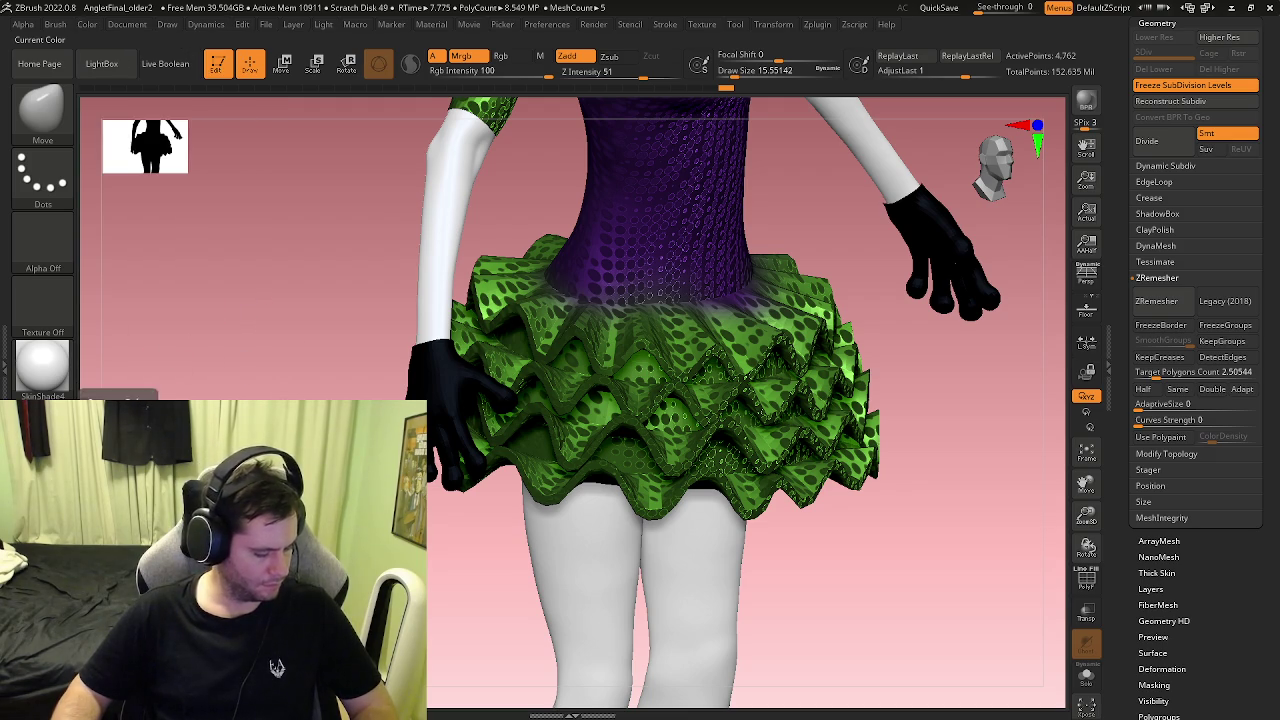
Step: Fill the black gloves back to white with FillObject and return to a front view
click(87, 25)
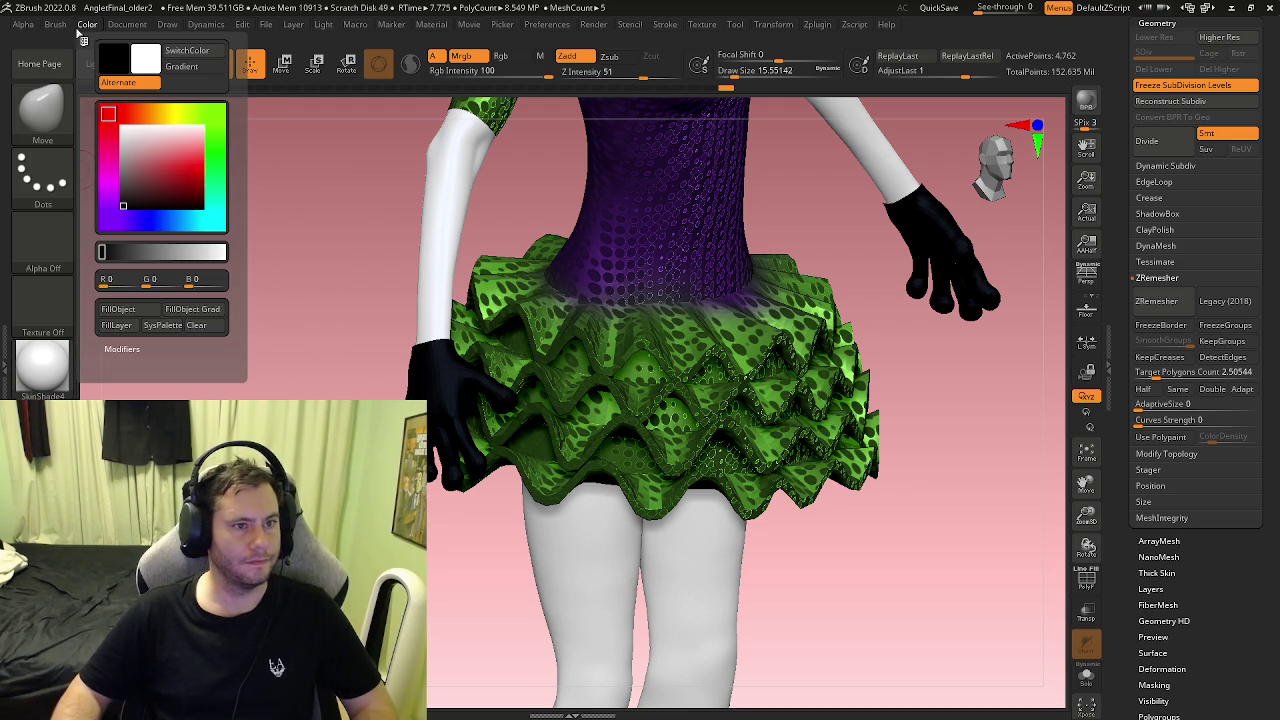
click(131, 311)
mouse_move(423, 380)
right_down()
mouse_move(357, 380)
mouse_move(524, 444)
mouse_move(650, 430)
mouse_move(560, 380)
right_up()
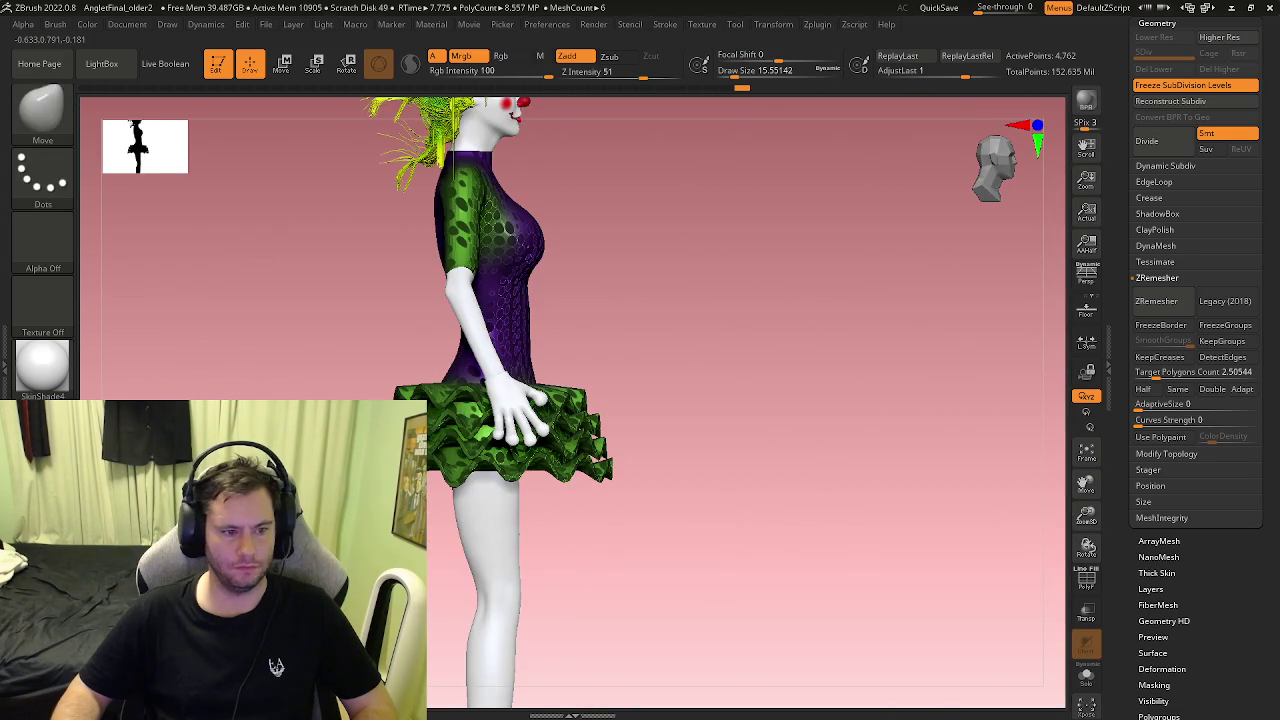
shift+right_drag(207, 390, 115, 397)
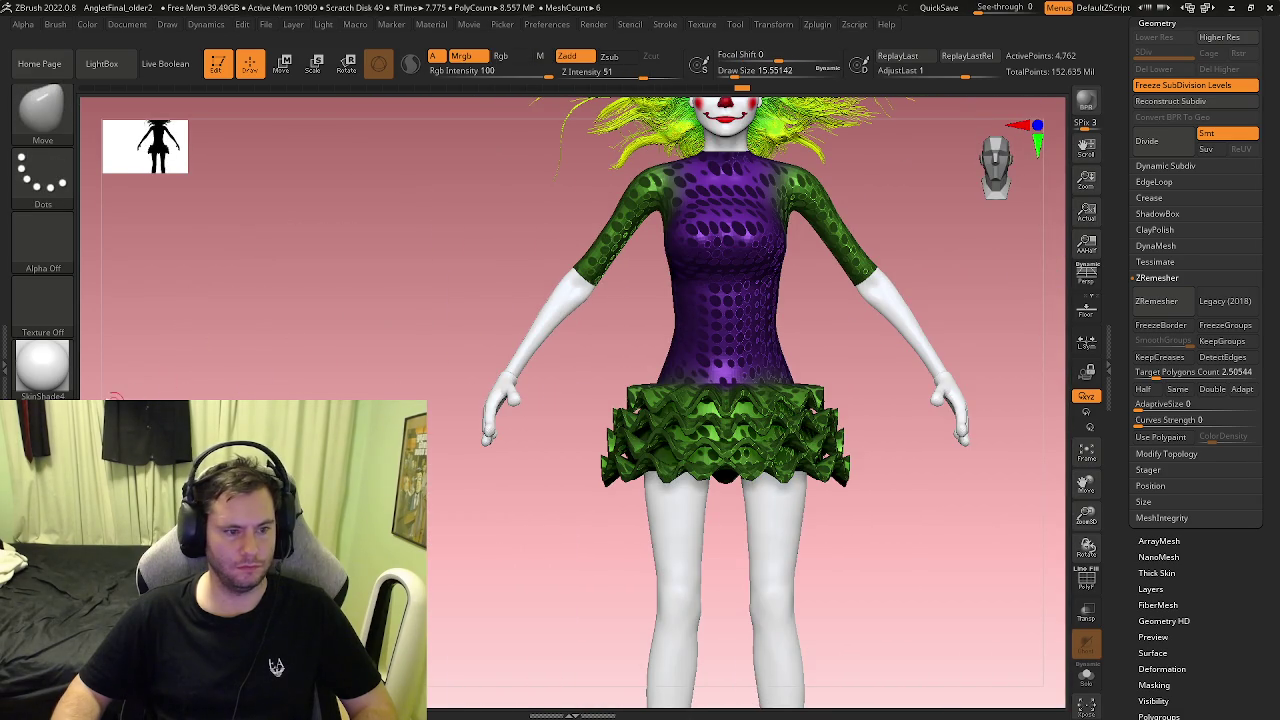
Step: Pick yellow in the colour picker and FillObject the hands bright yellow
click(86, 25)
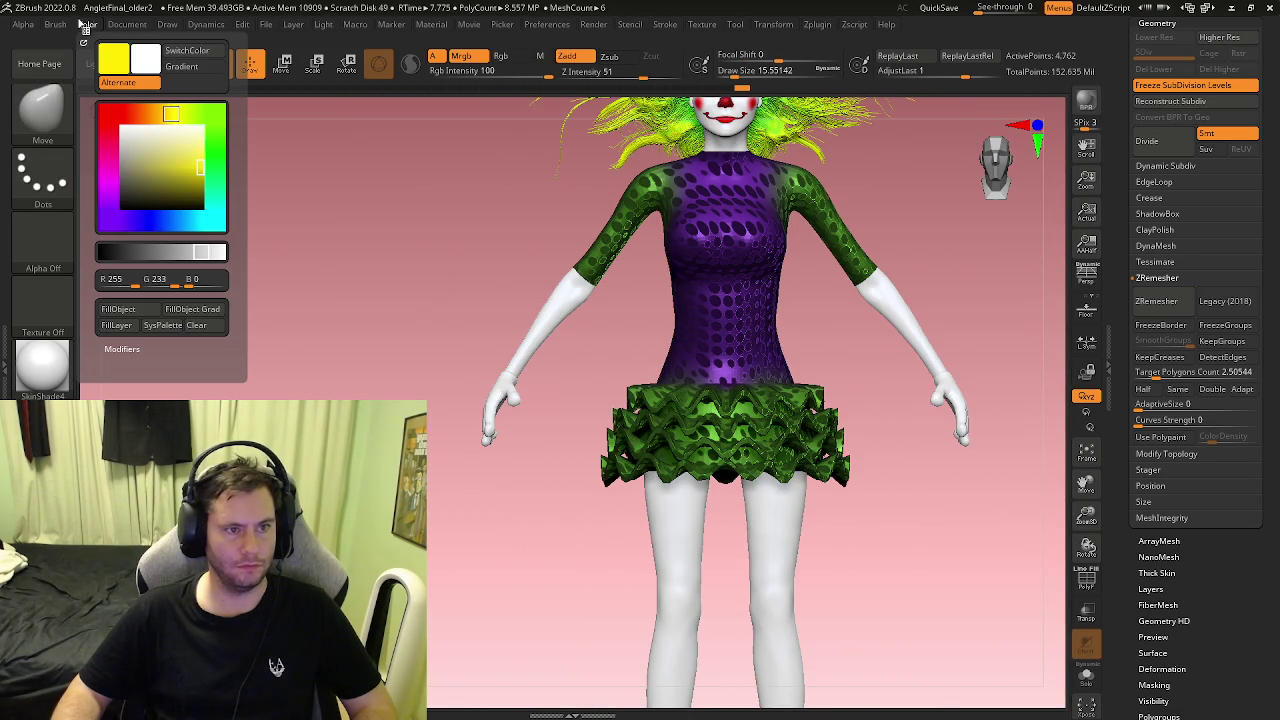
click(162, 325)
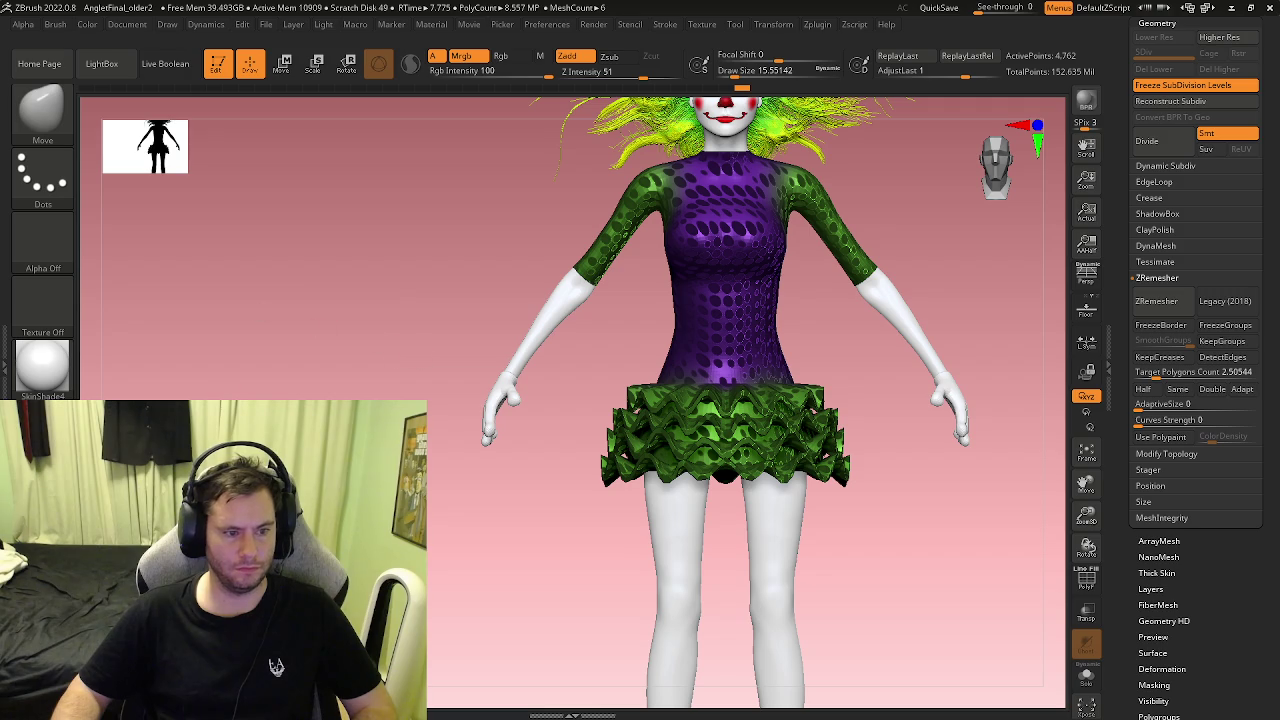
click(96, 30)
click(128, 309)
drag(347, 345, 230, 350)
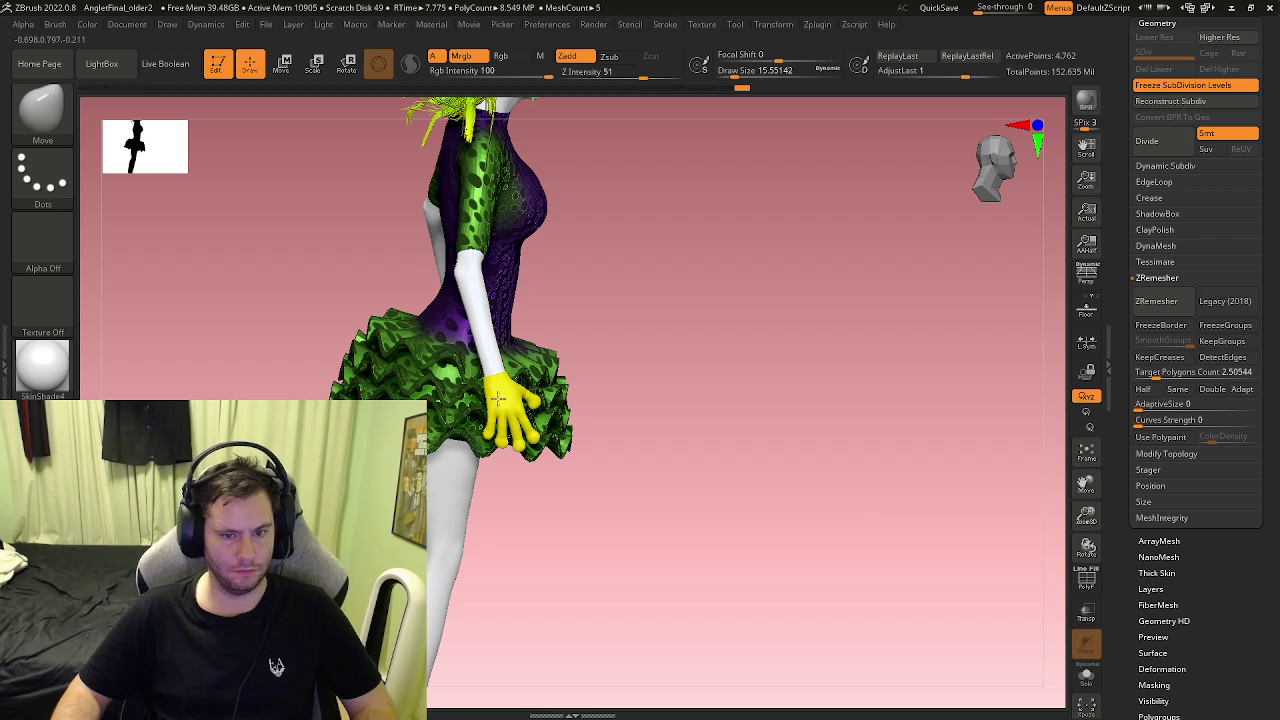
scroll(470, 439, up, 3)
Step: Switch to the Paint brush, adjust its Draw Size, and undo the black blob on the palm
key(b)
key(p)
key(a)
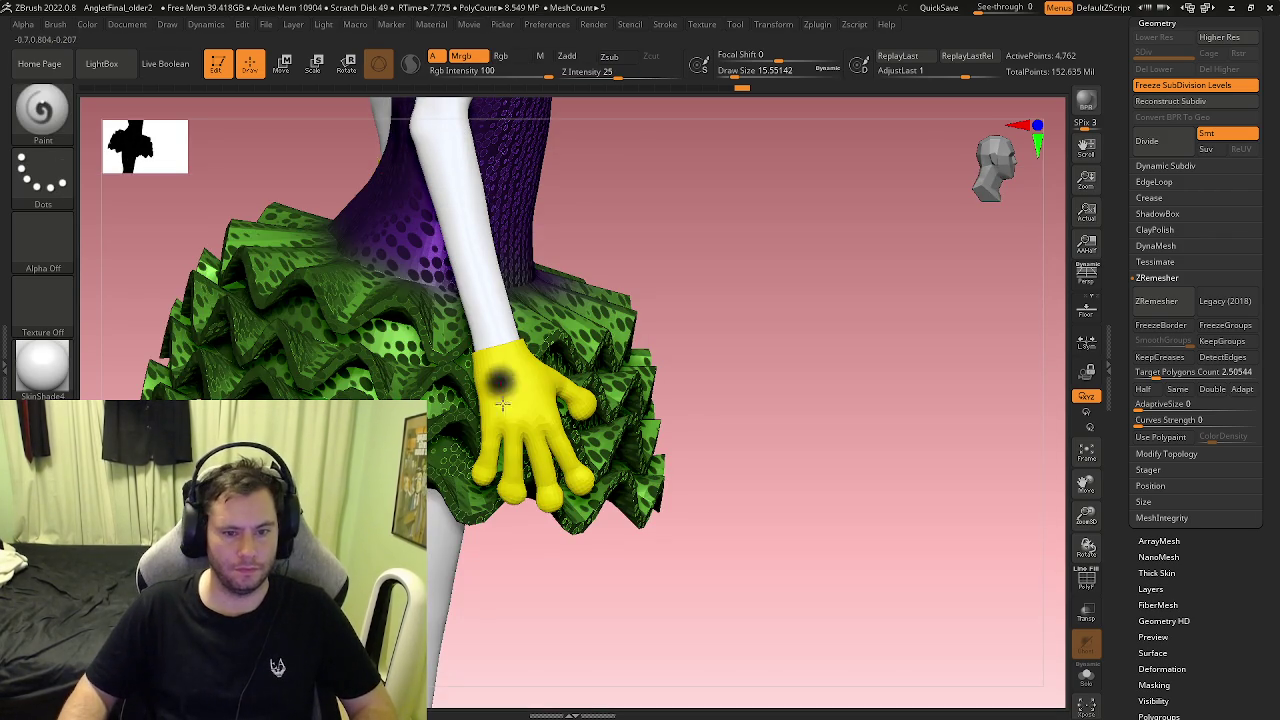
scroll(512, 405, up, 2)
key(s)
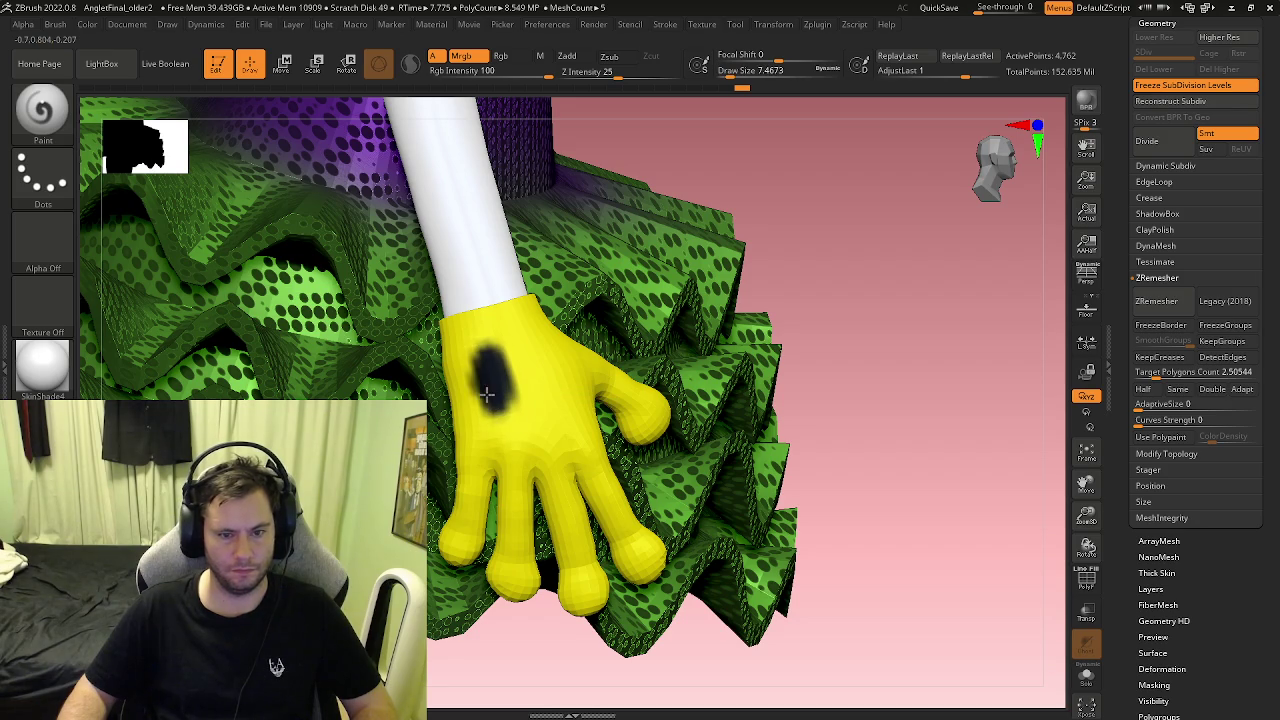
key(ctrl+z)
Step: Paint trial dark strokes on the yellow hand, undoing them until the dark oval marks remain
key(ctrl+z)
drag(491, 366, 487, 398)
key(ctrl+z)
drag(472, 348, 479, 399)
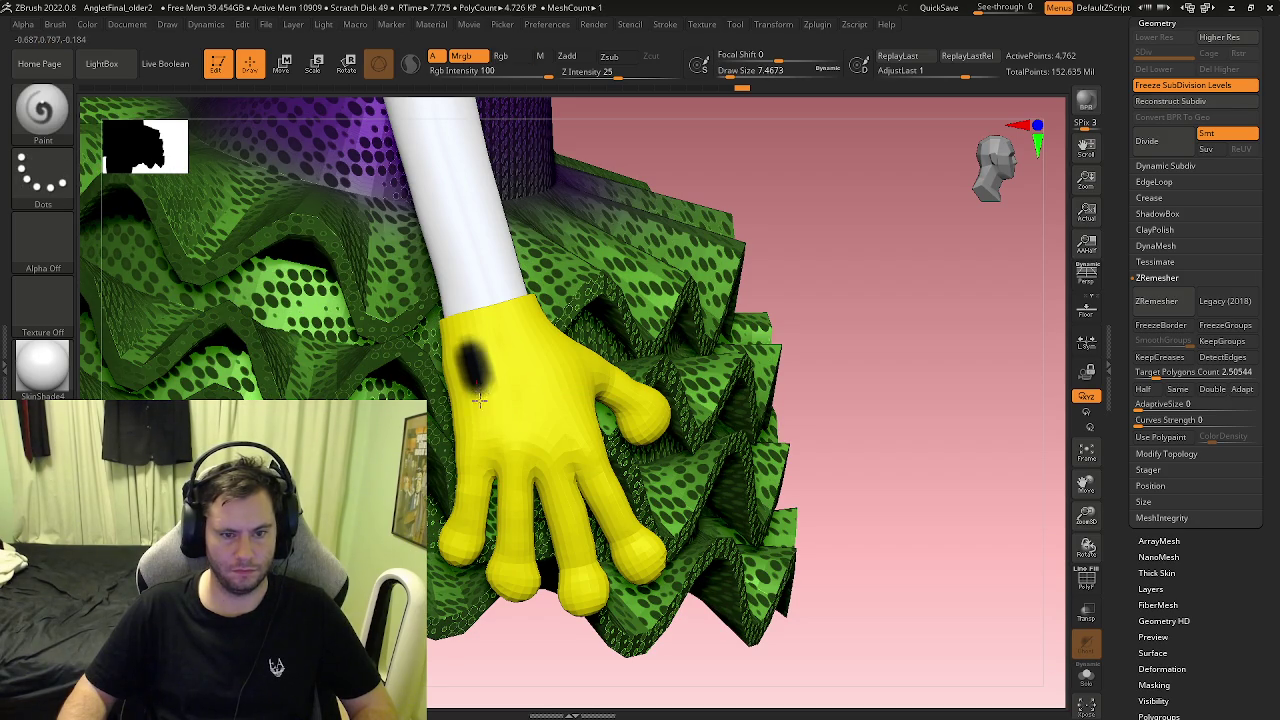
mouse_move(522, 343)
mouse_down()
mouse_move(540, 370)
mouse_move(488, 375)
mouse_up()
key(ctrl+z)
key(ctrl+z)
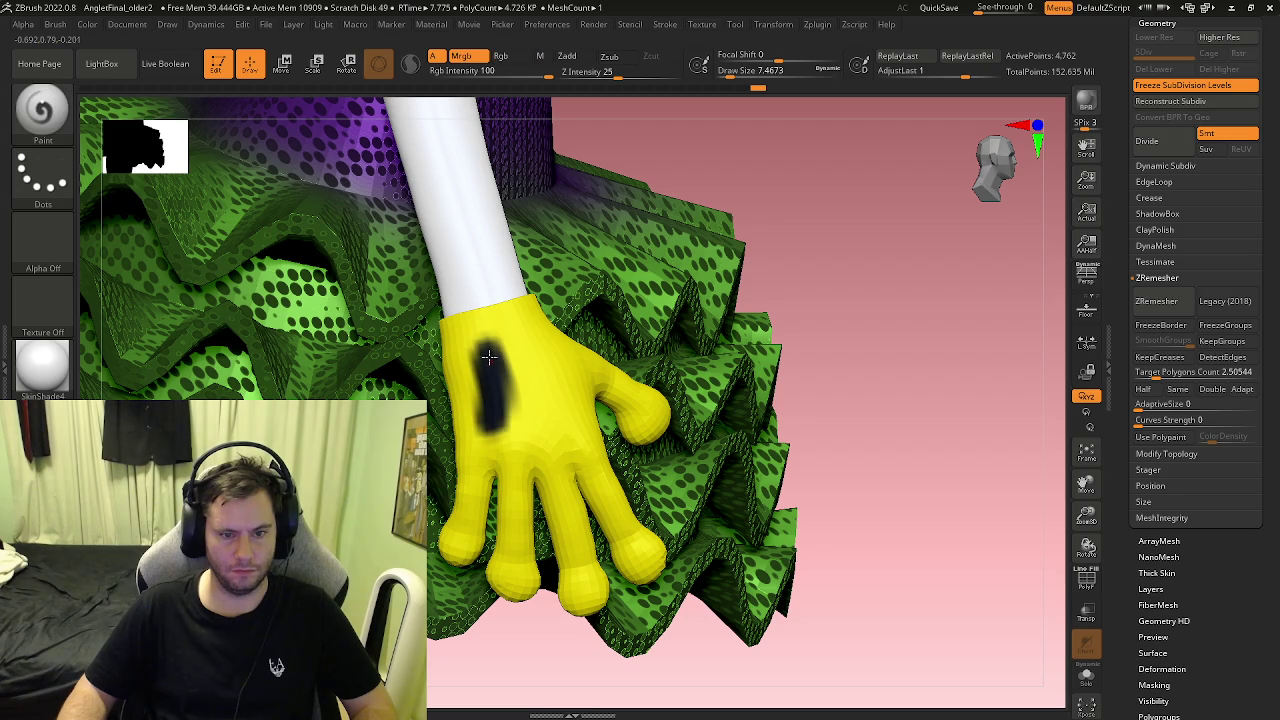
key(ctrl+z)
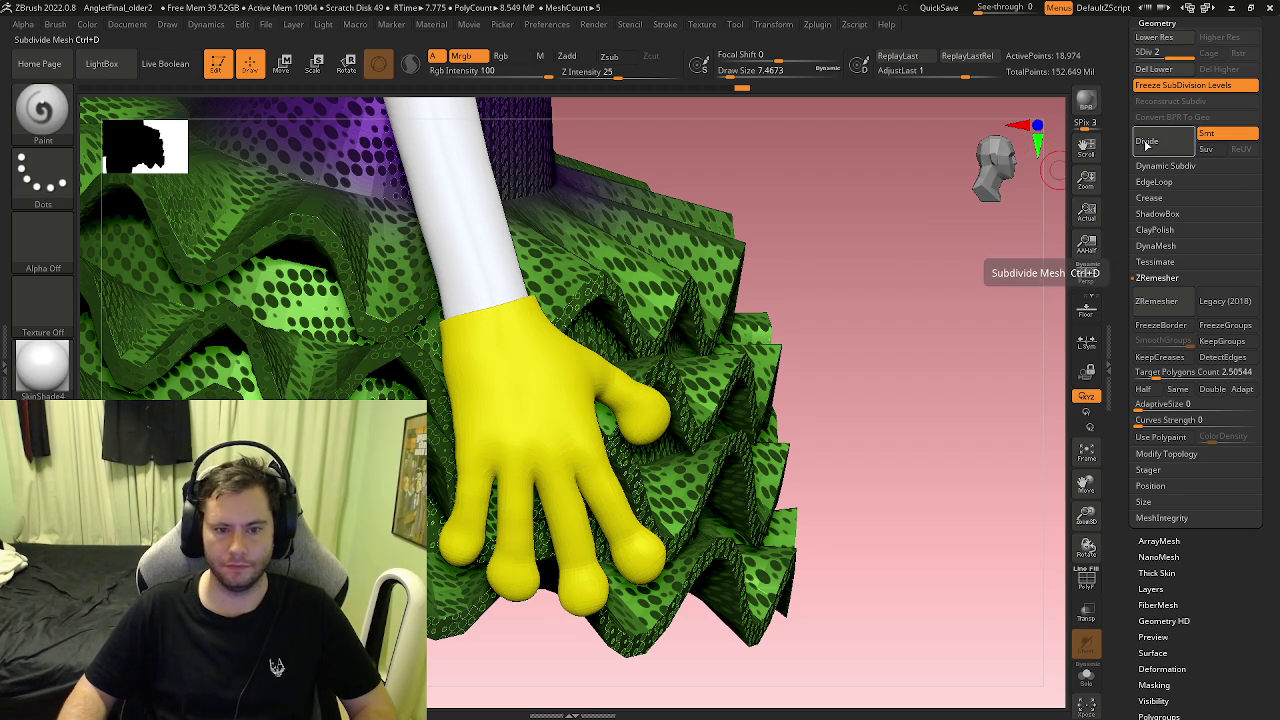
key(ctrl+z)
drag(481, 352, 482, 372)
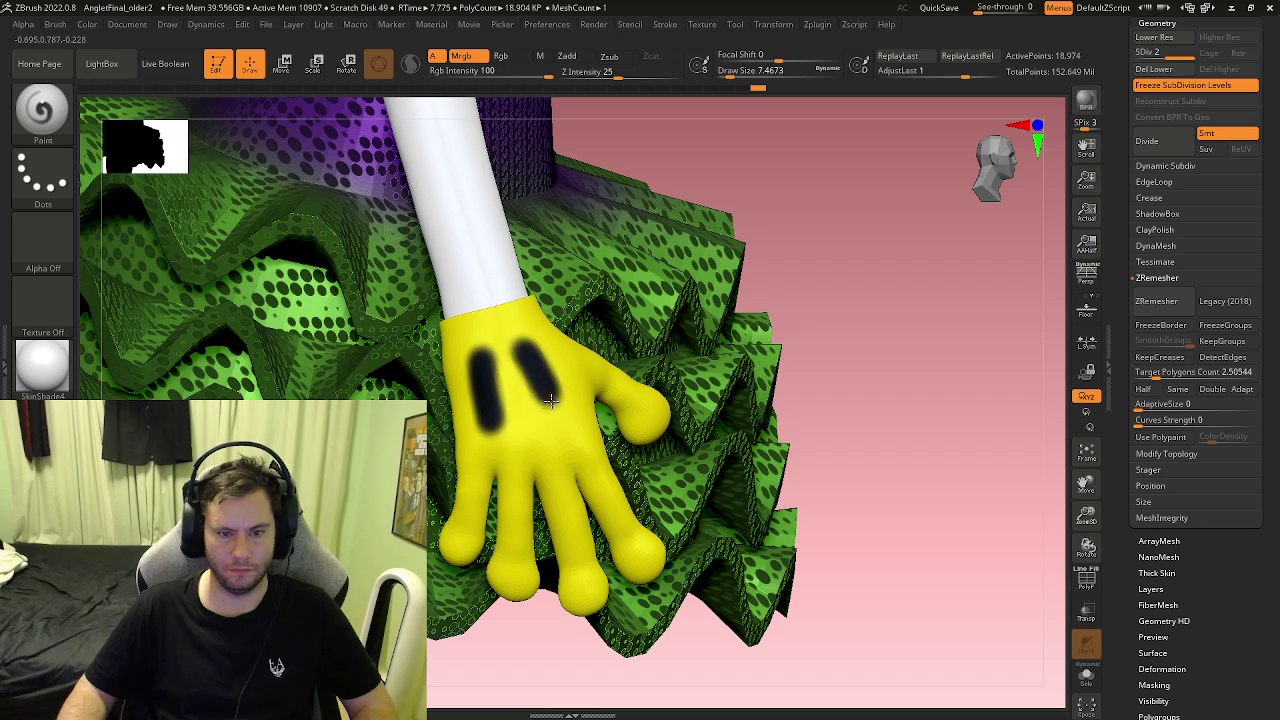
right_drag(551, 400, 565, 367)
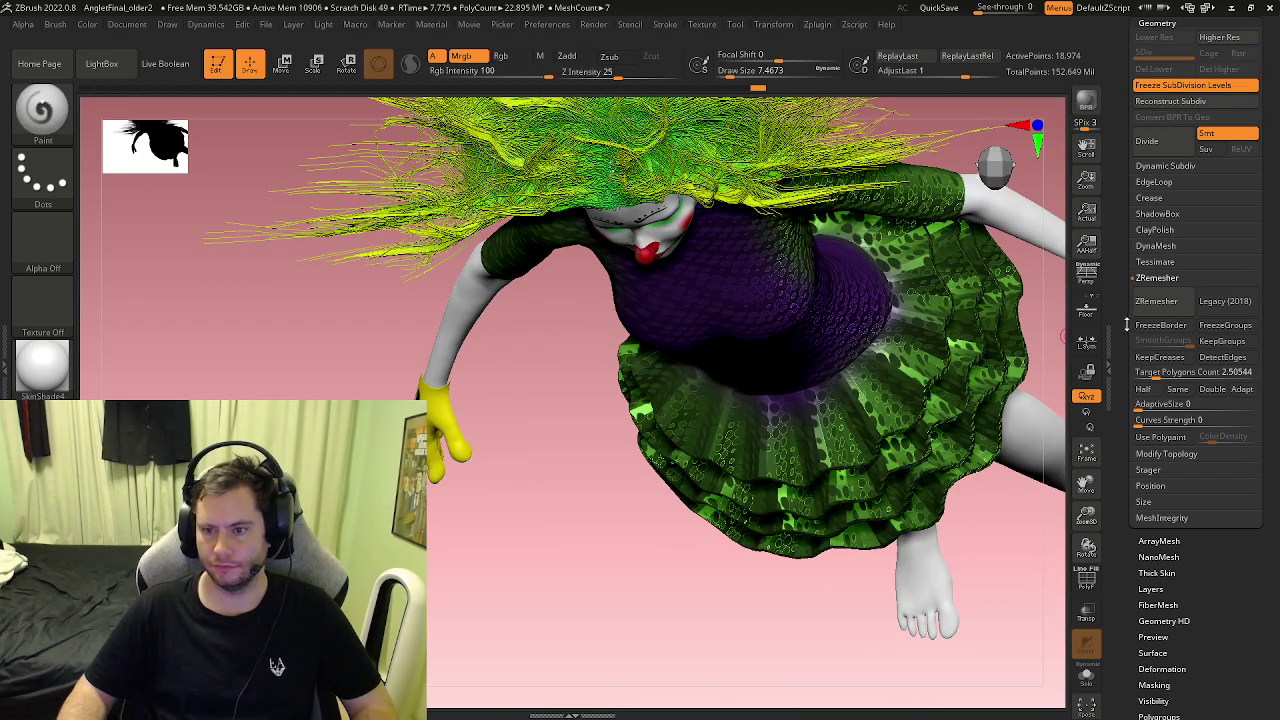
Step: Turn on Double in Display Properties and switch to ZModeler with the hands in view
drag(1126, 325, 1119, 148)
click(1166, 125)
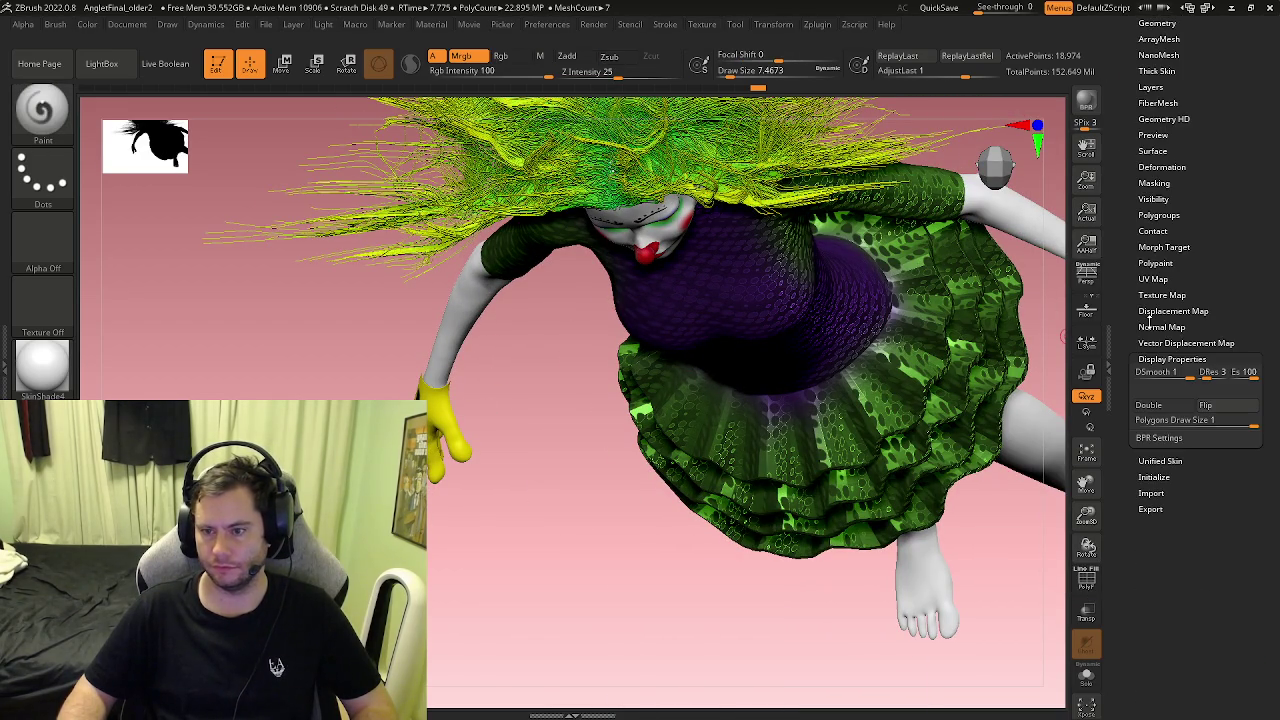
key(b)
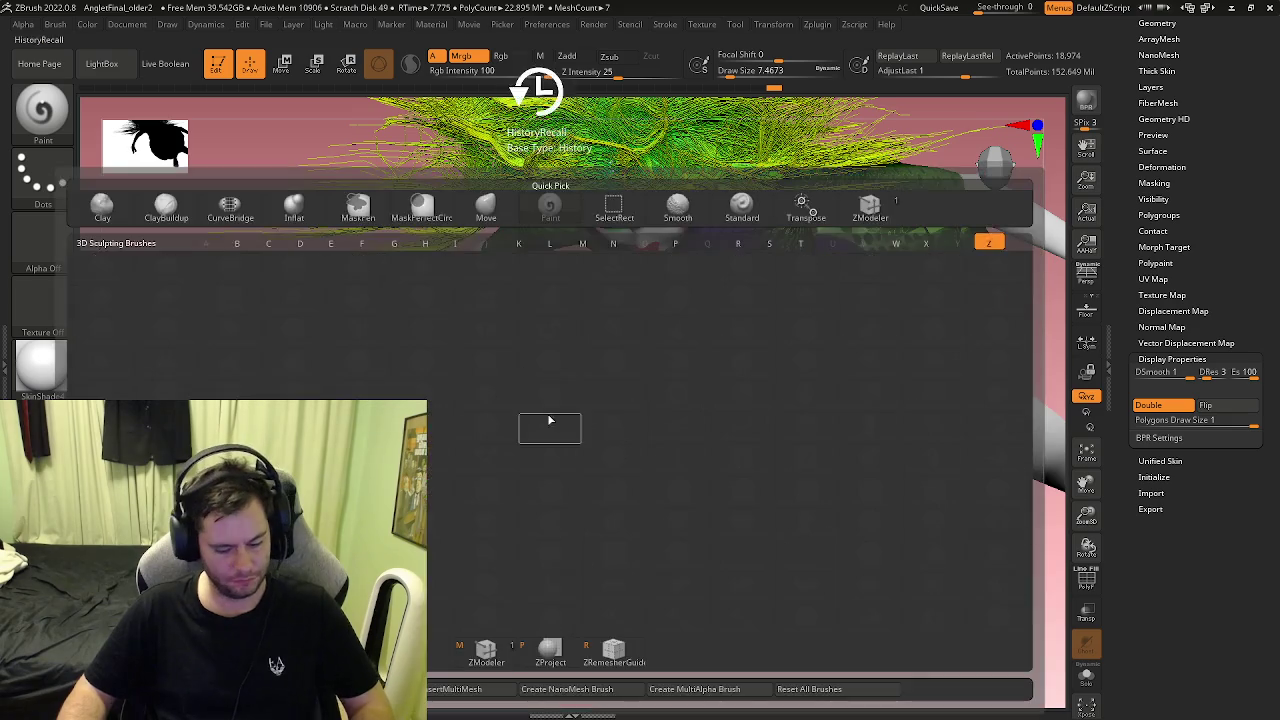
key(z)
key(m)
drag(514, 375, 491, 343)
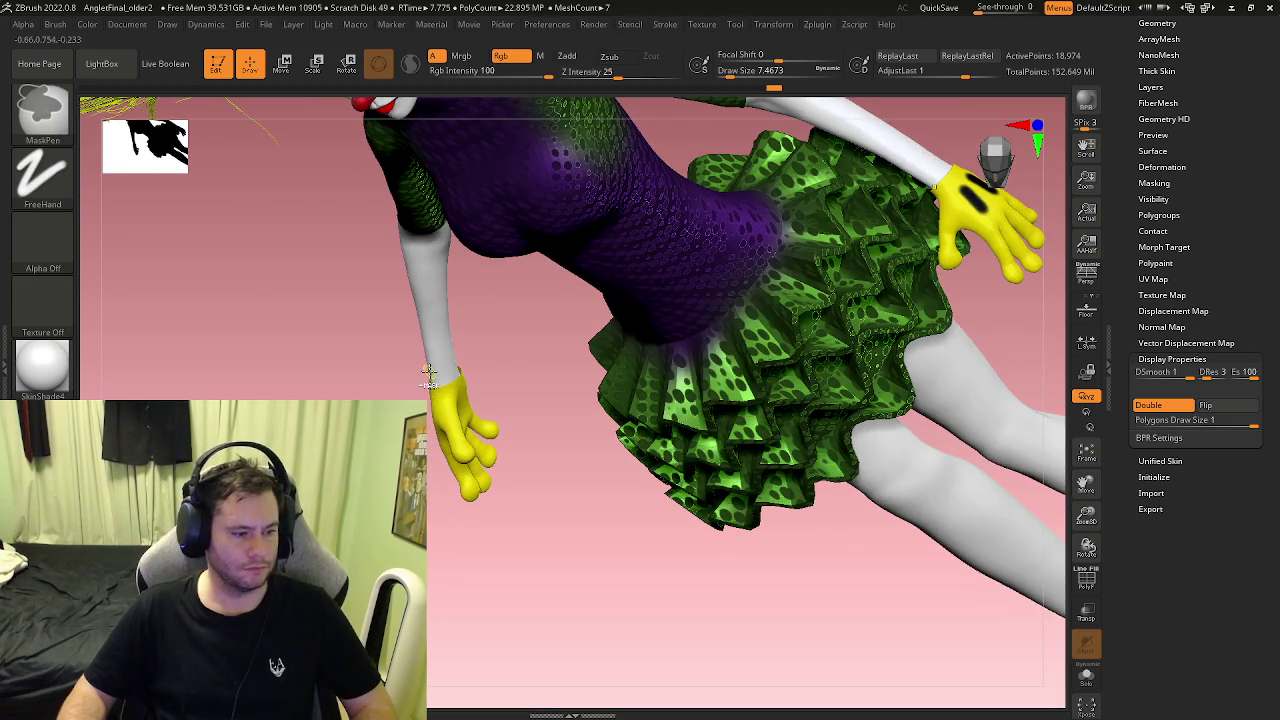
scroll(430, 385, up, 10)
Step: With PolyF on, set ZModeler to Extrude and extrude a band along the glove's open wrist edge
key(shift+f)
scroll(400, 370, up, 5)
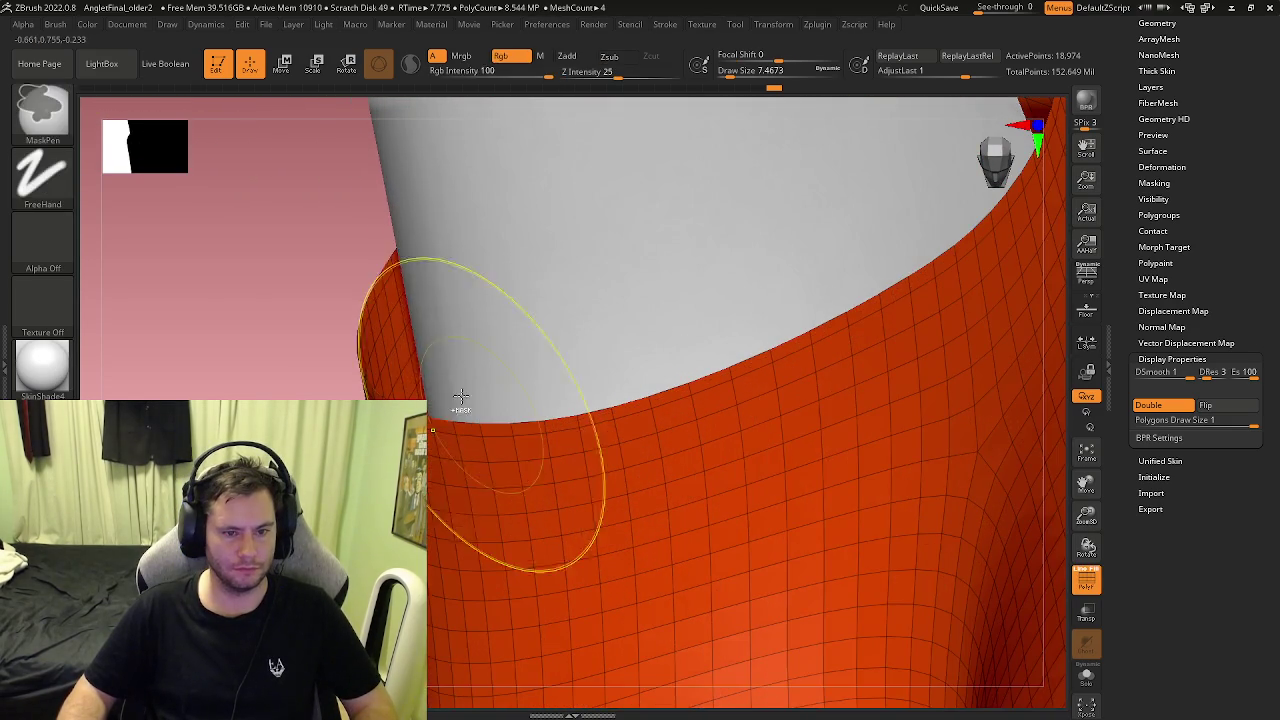
key(space)
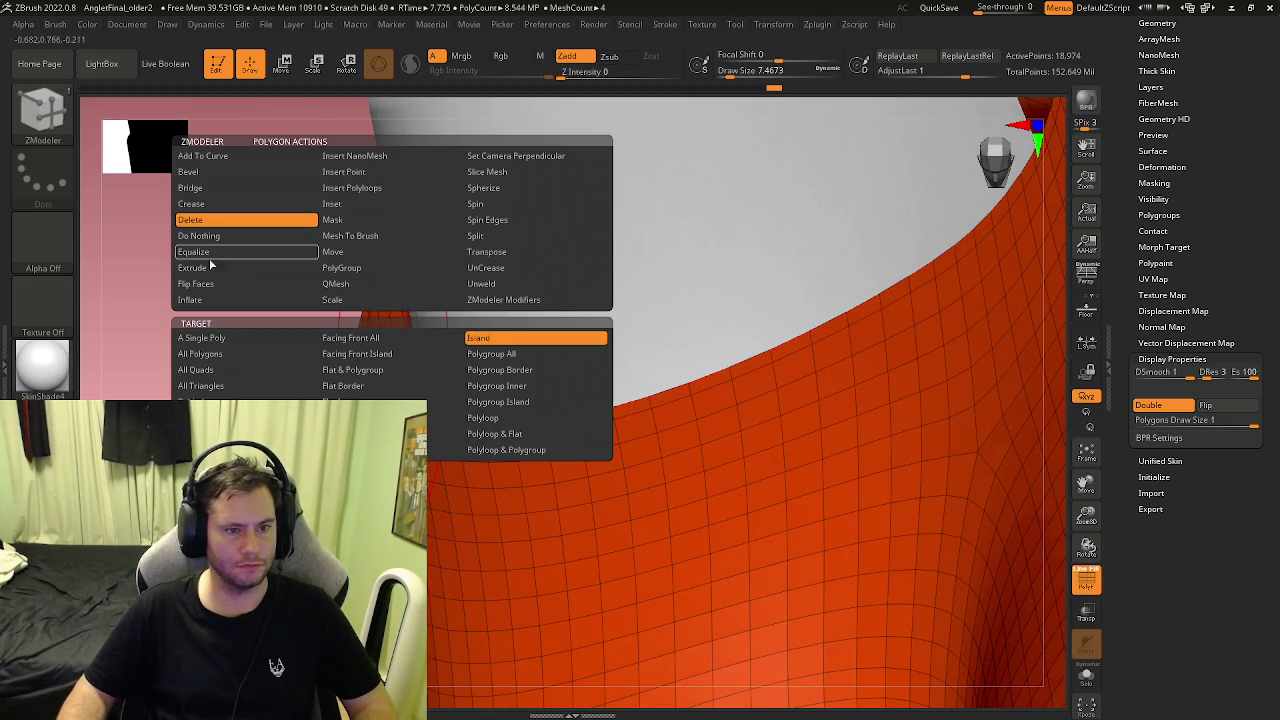
click(211, 268)
click(491, 368)
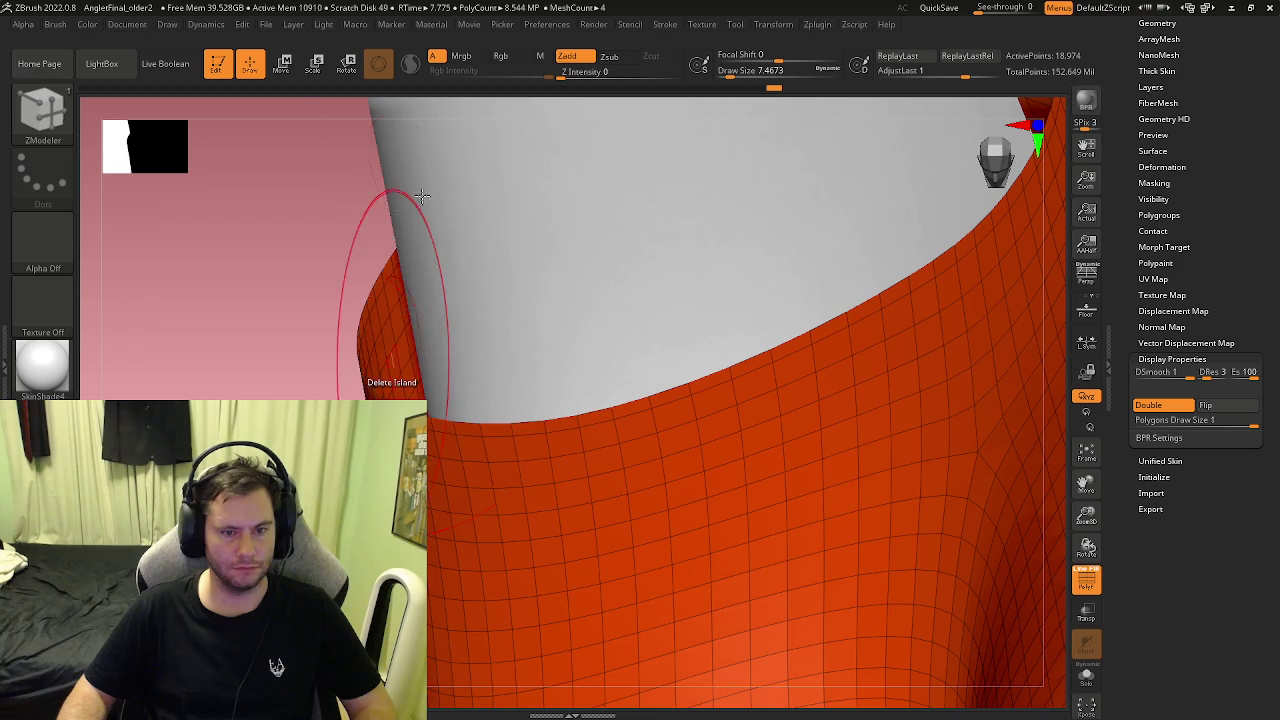
drag(390, 334, 446, 326)
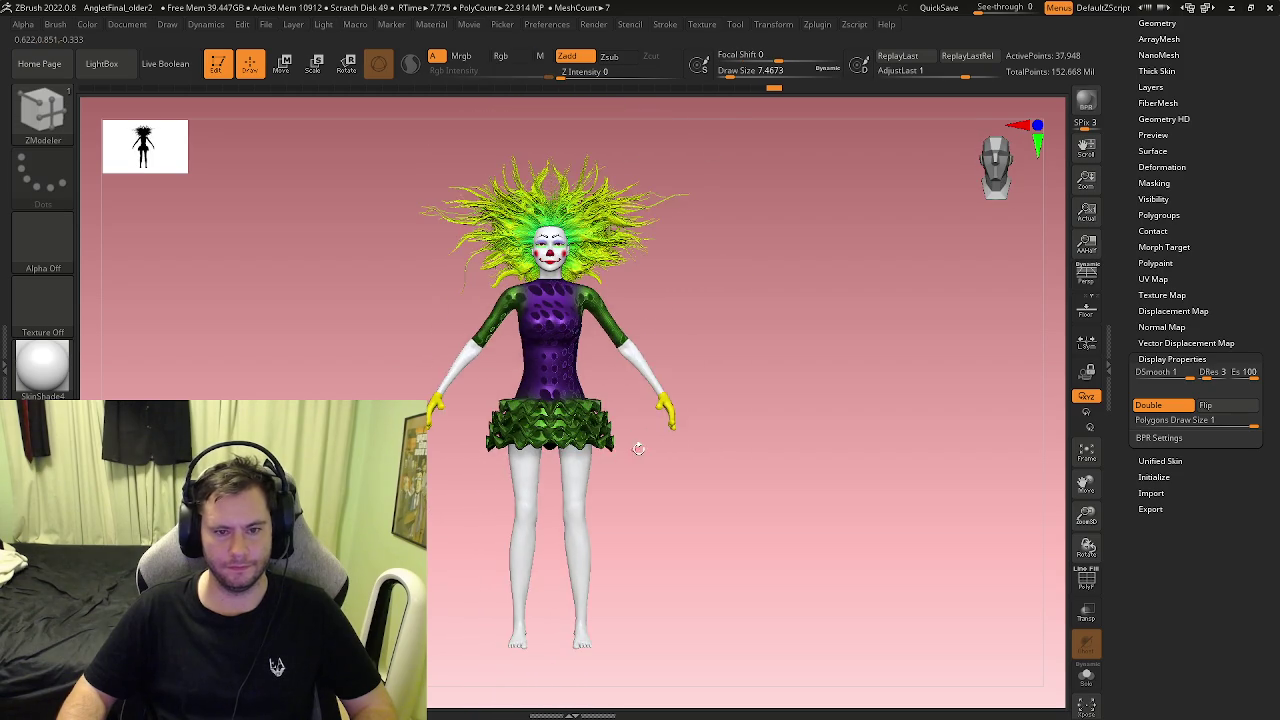
Step: Turn the model to a back view and briefly expand then collapse the Geometry settings
drag(622, 372, 721, 458)
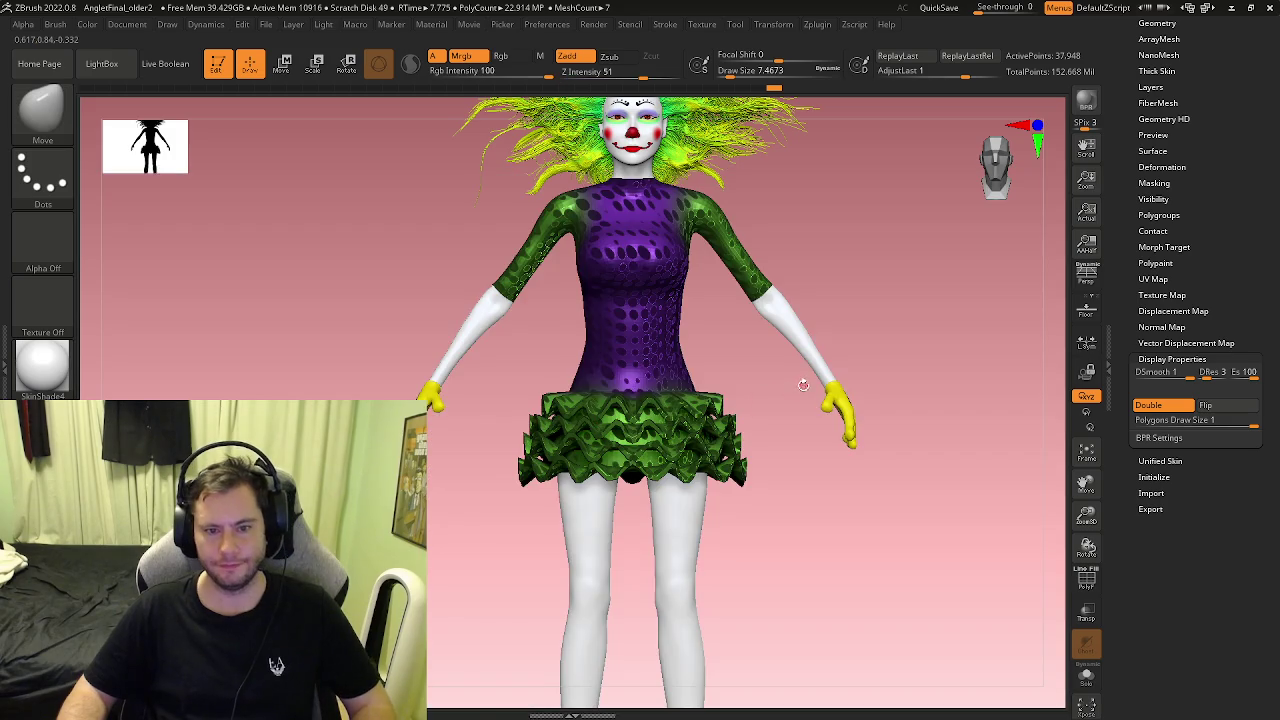
alt+drag(803, 385, 733, 431)
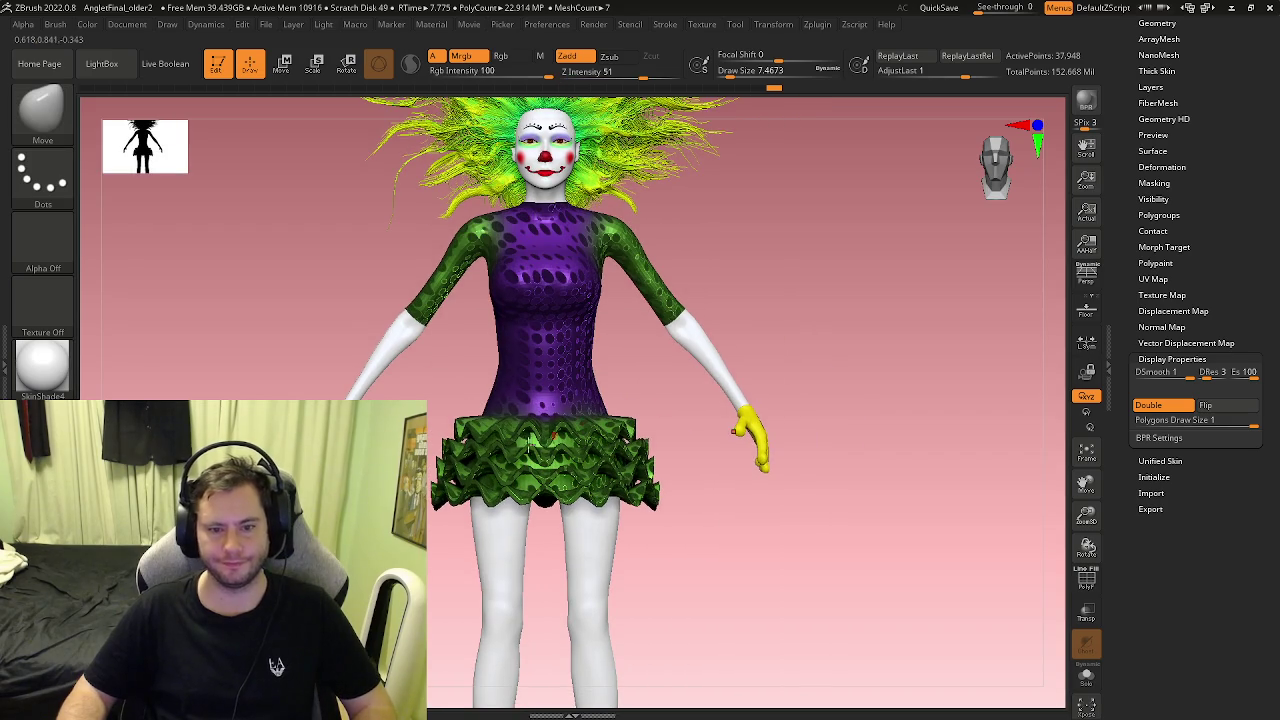
click(1158, 23)
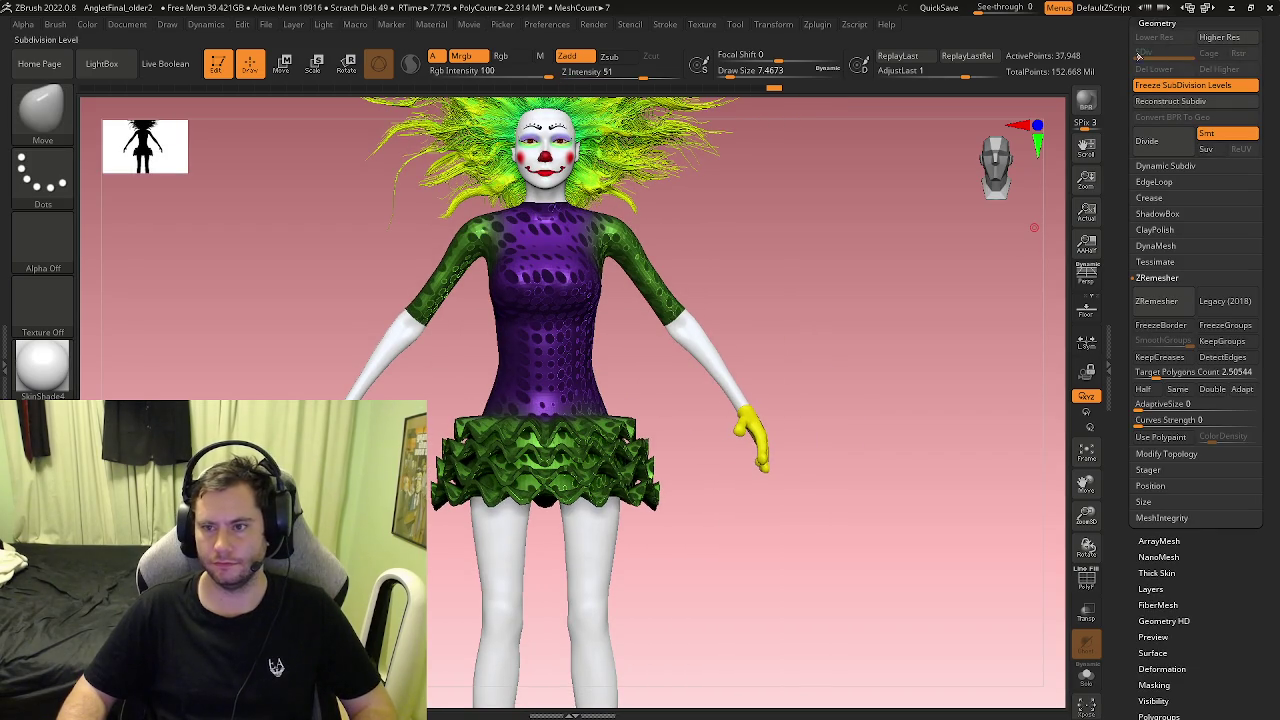
click(1147, 24)
scroll(1160, 100, up, 5)
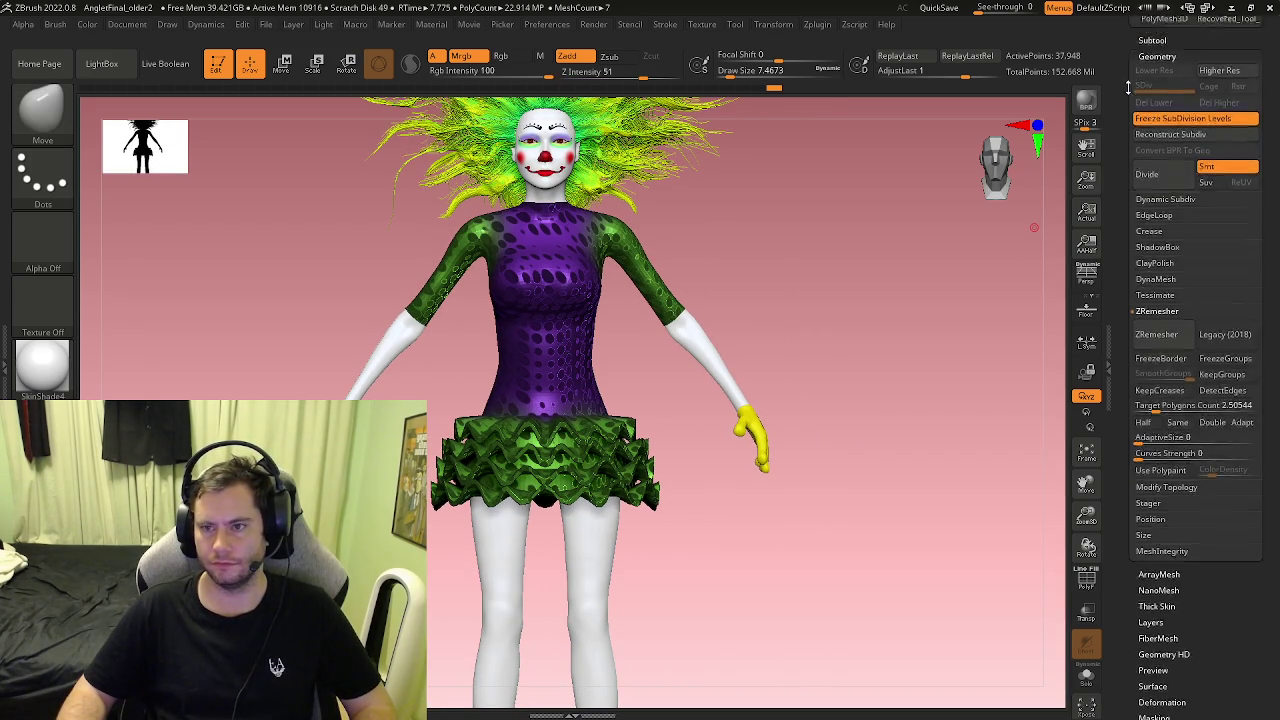
Step: Make Clown Body1_4 the active subtool and enlarge the brush to about 250
click(1150, 160)
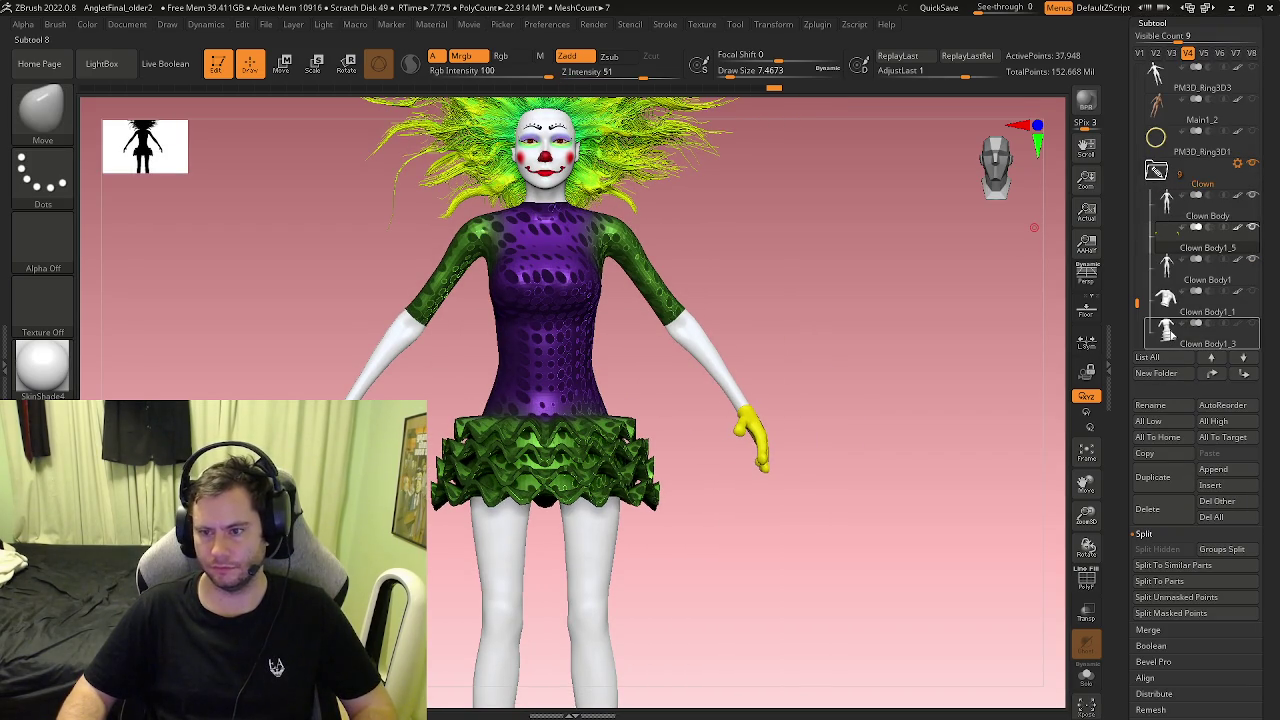
drag(1137, 303, 1136, 317)
click(1165, 215)
key(b)
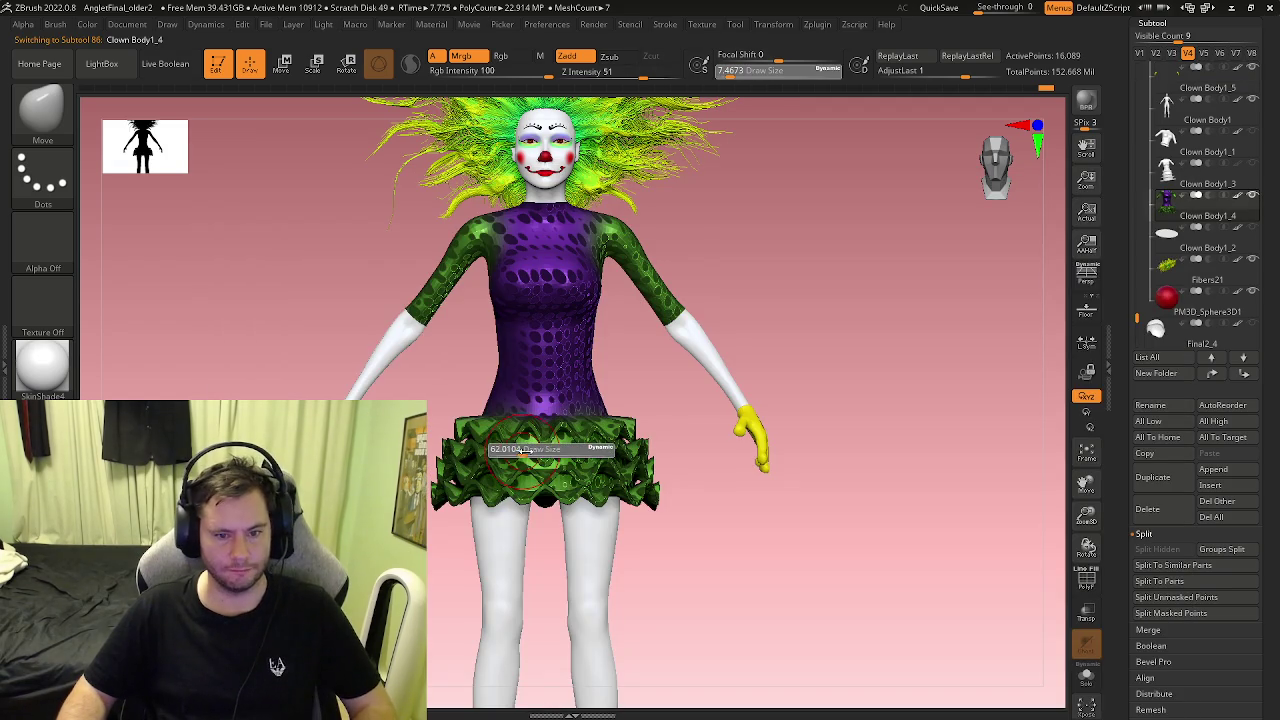
drag(541, 450, 549, 450)
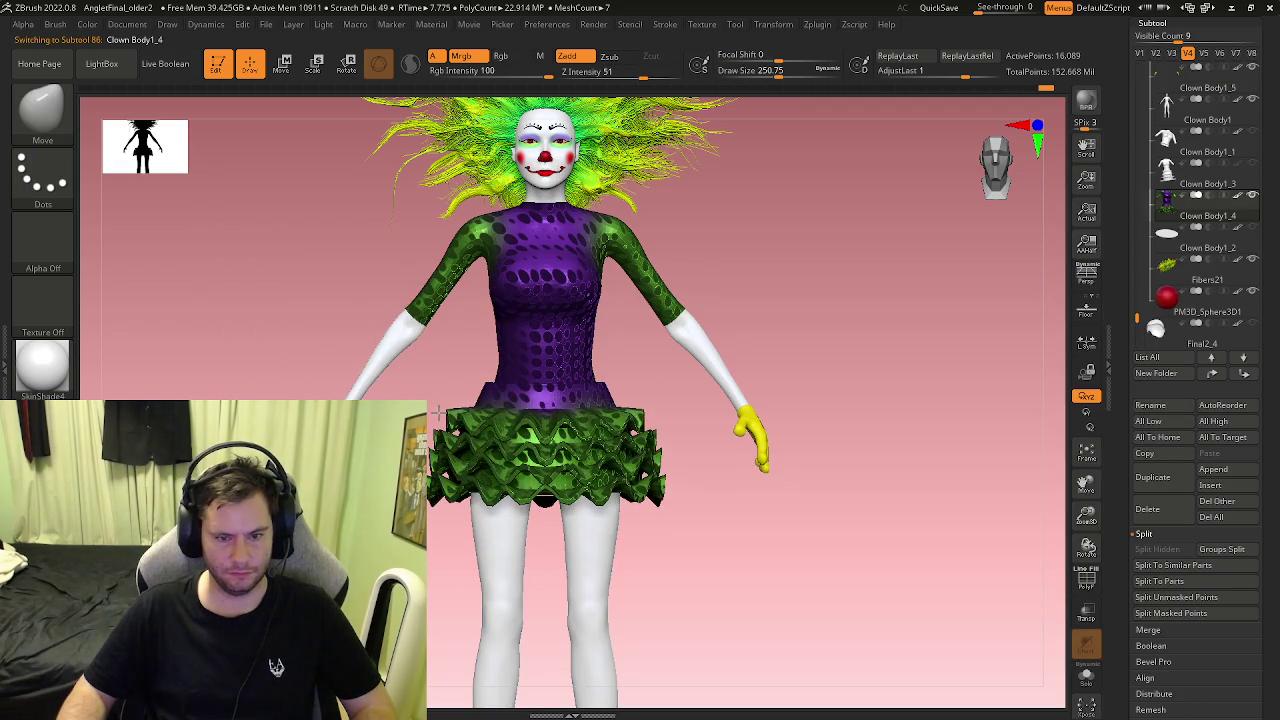
mouse_move(530, 470)
ctrl+right_down()
mouse_move(565, 472)
mouse_move(422, 332)
mouse_move(543, 388)
ctrl+right_up()
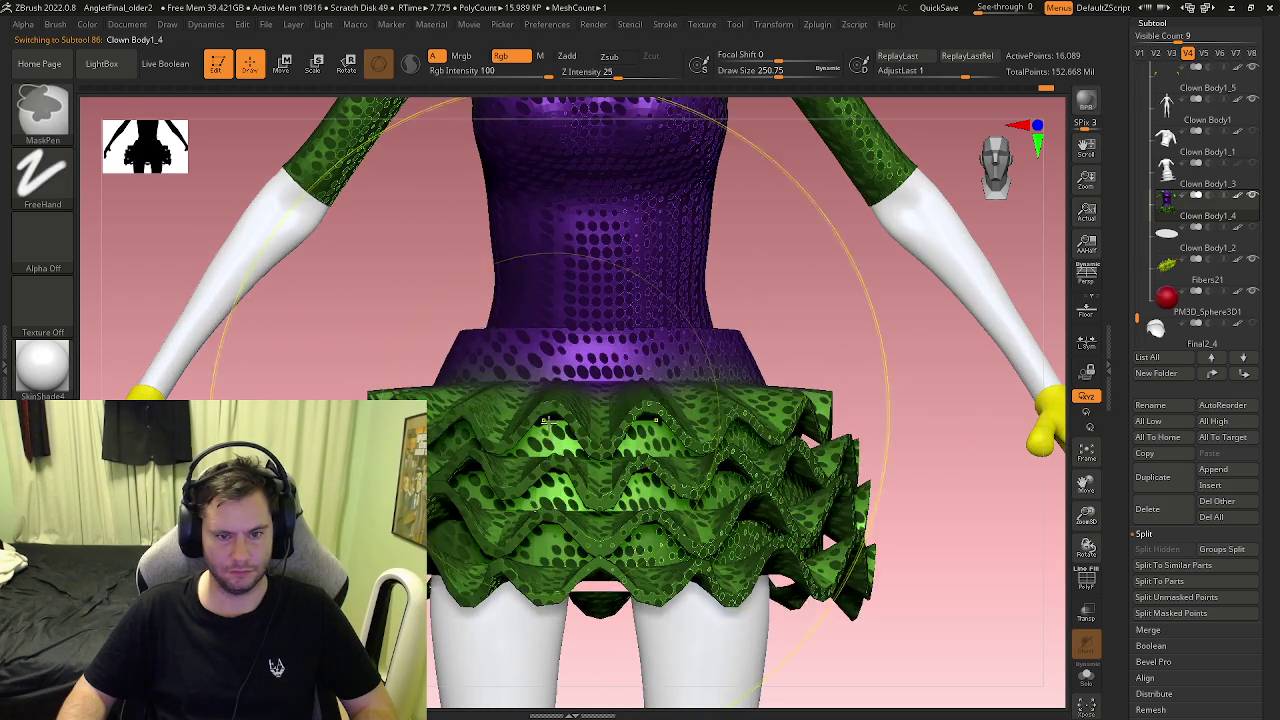
Step: Select the Move brush and reduce its draw size to about 172, framed on the torso and skirt
key(shift+f)
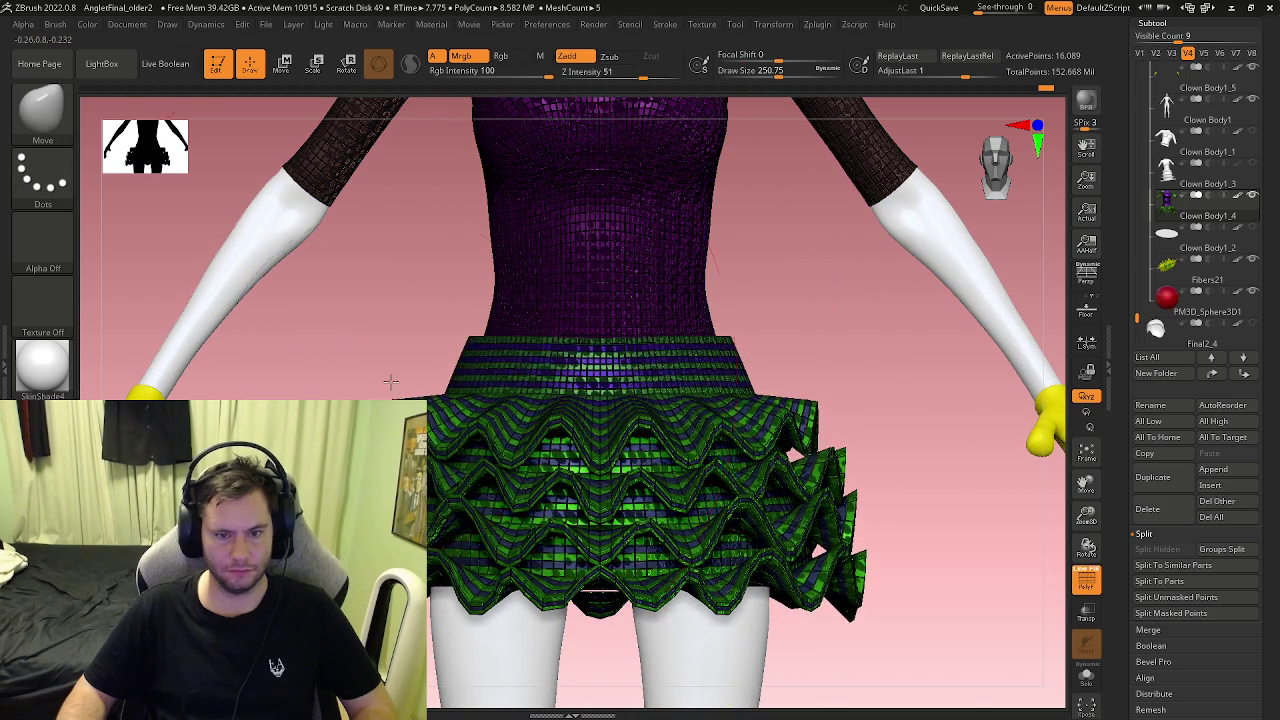
key(b)
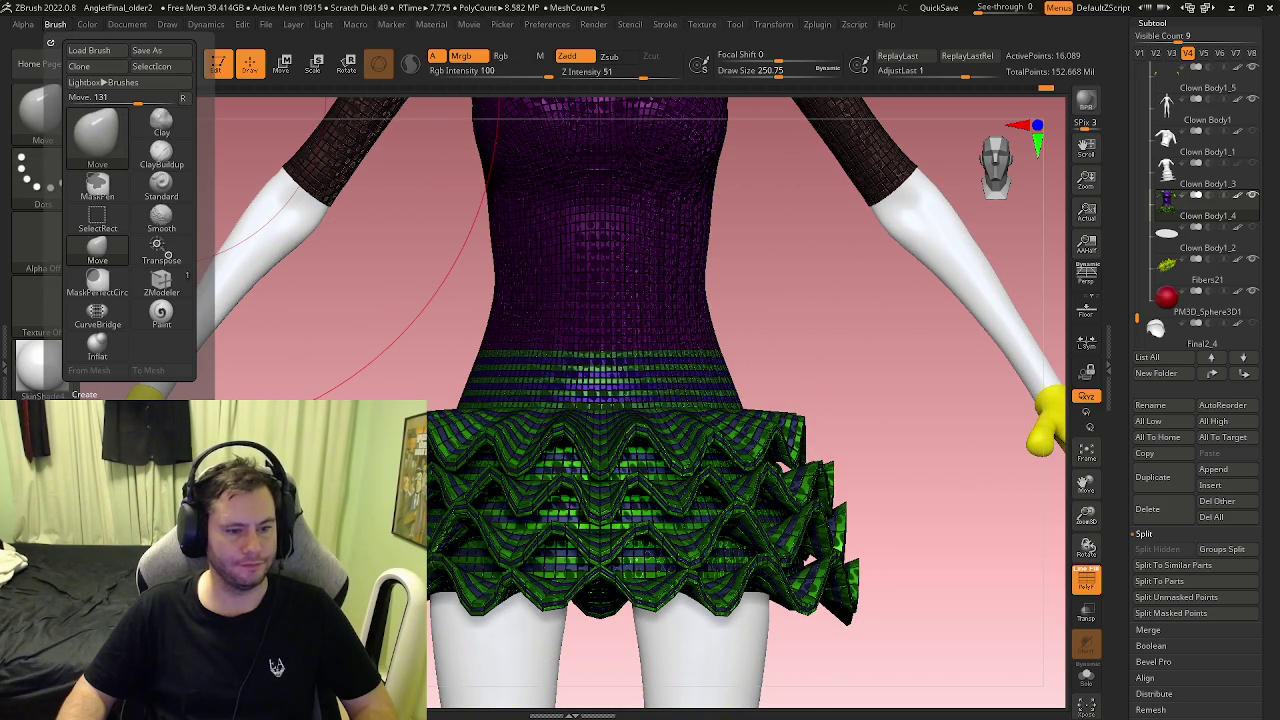
key(m)
key(p)
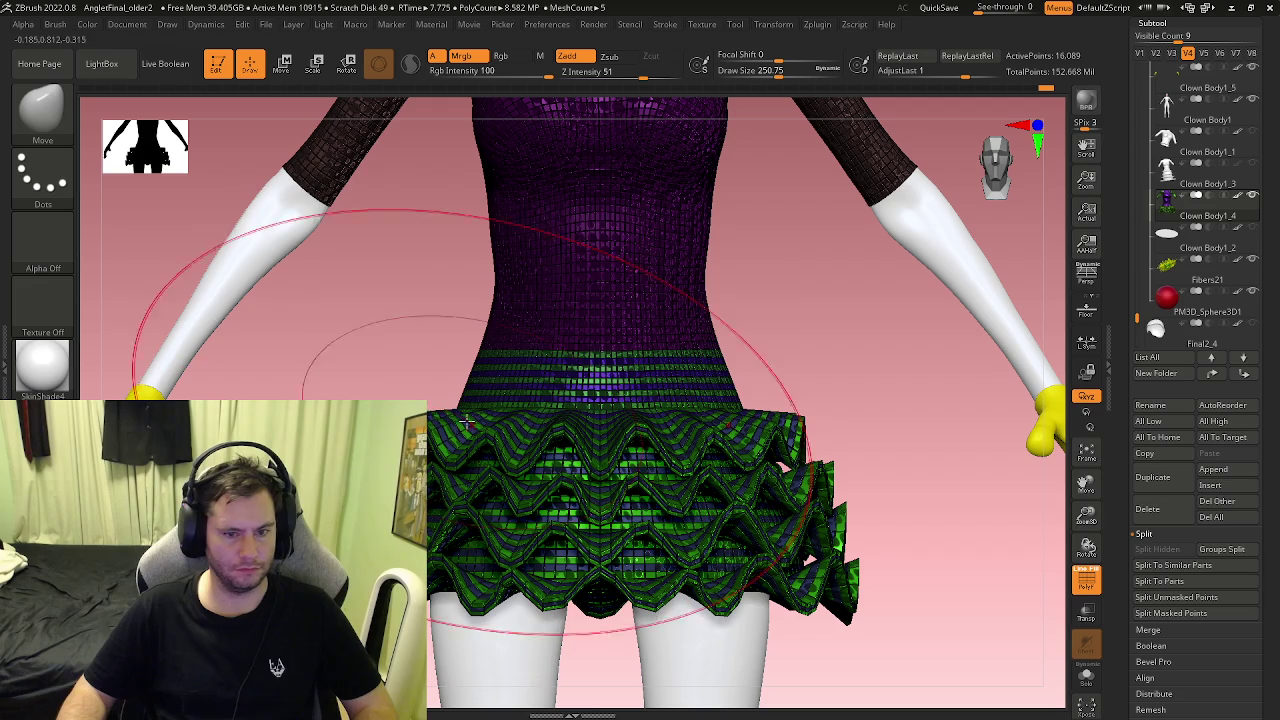
ctrl+right_drag(300, 330, 346, 397)
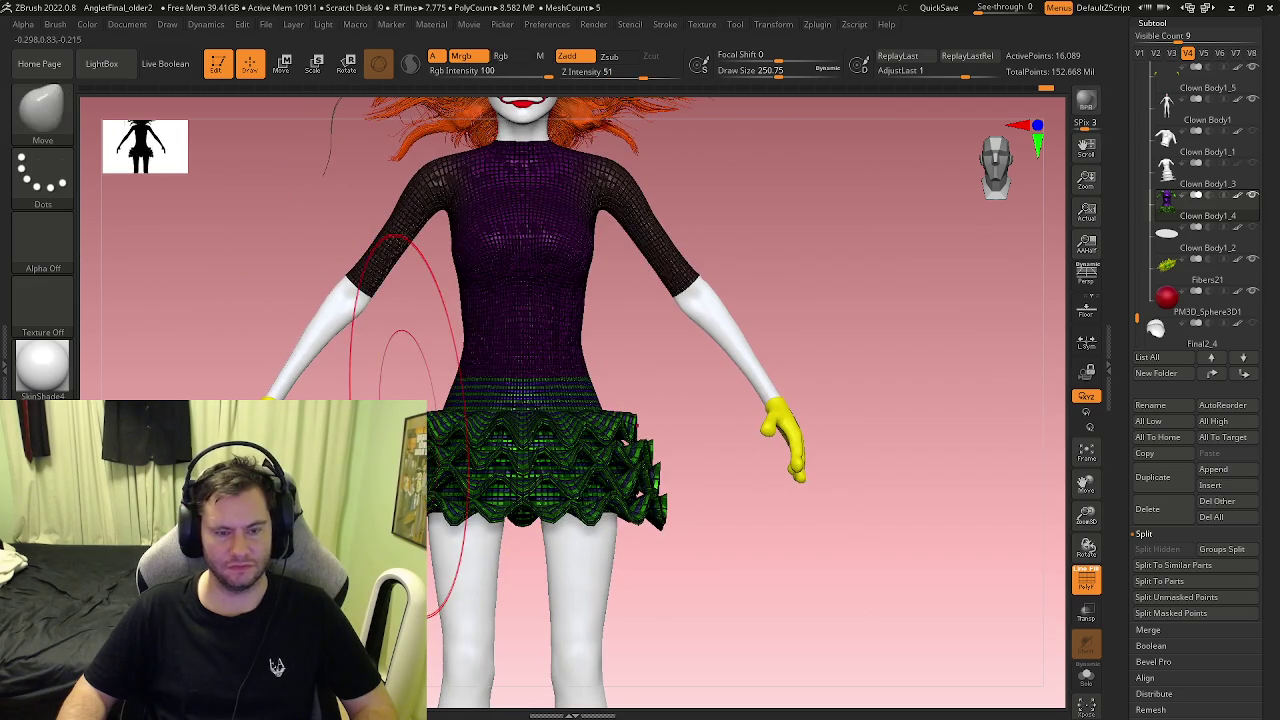
key(shift+f)
key(f)
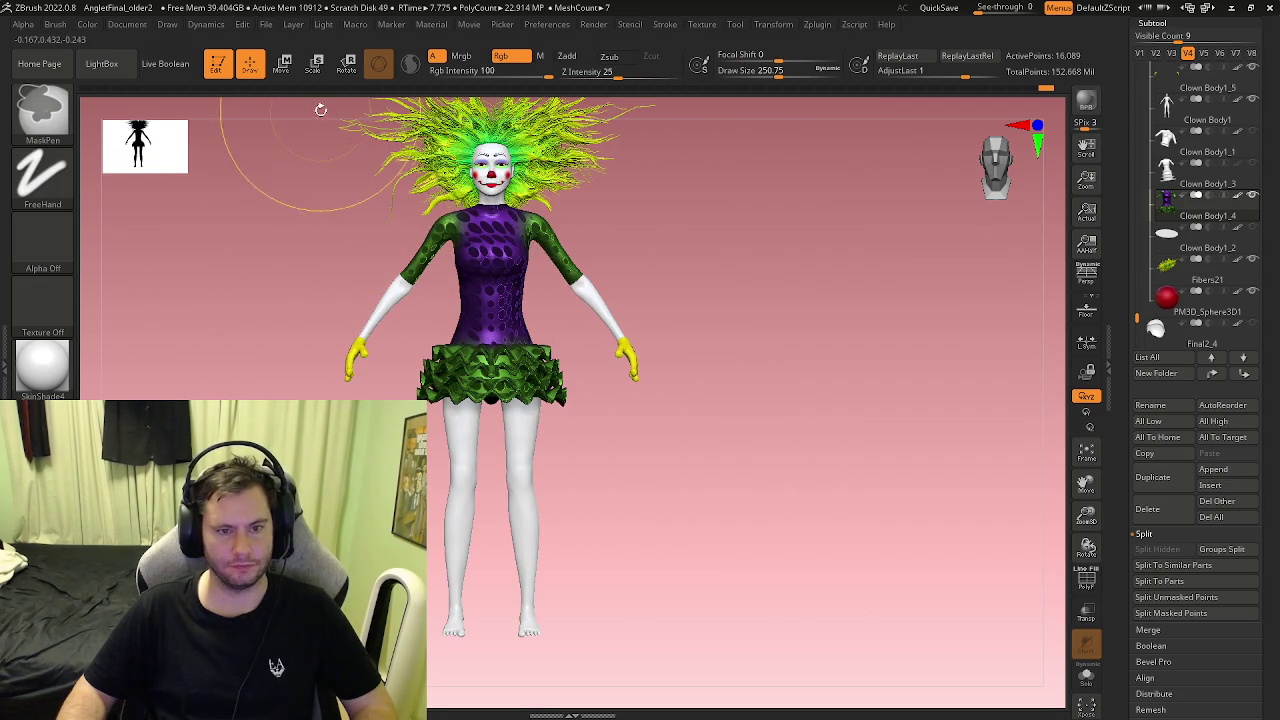
ctrl+right_drag(430, 330, 427, 367)
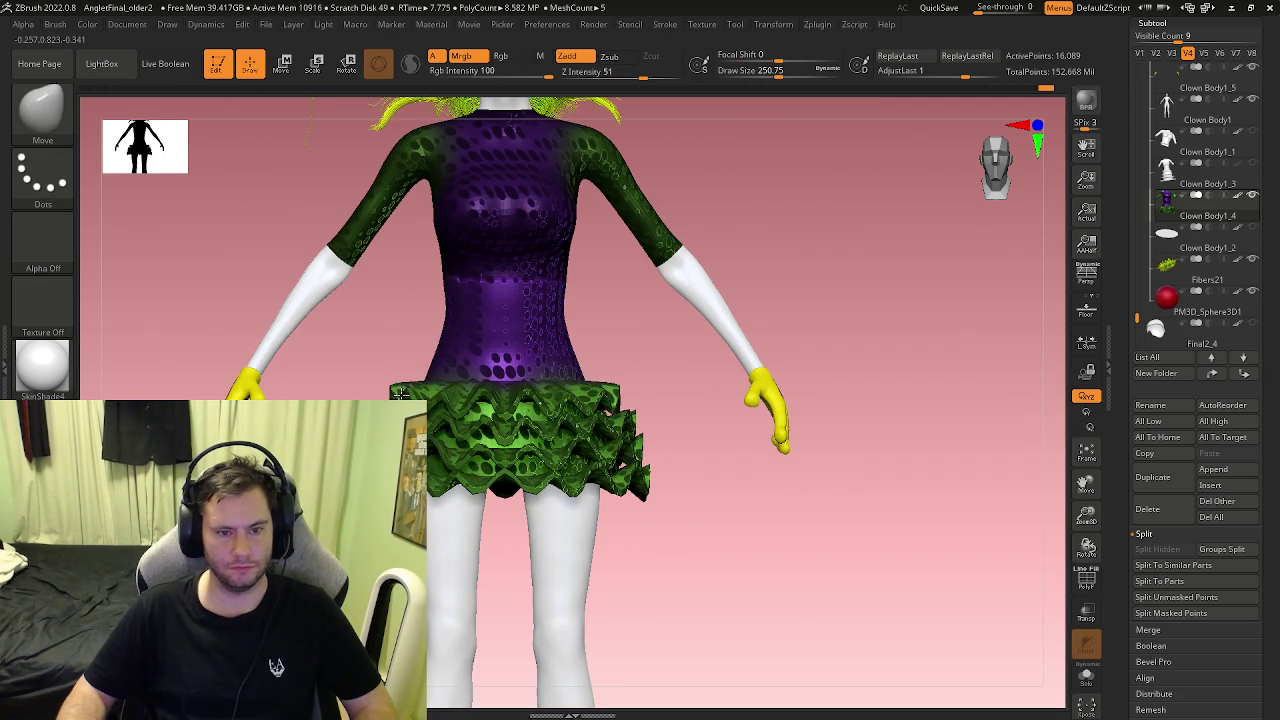
key(s)
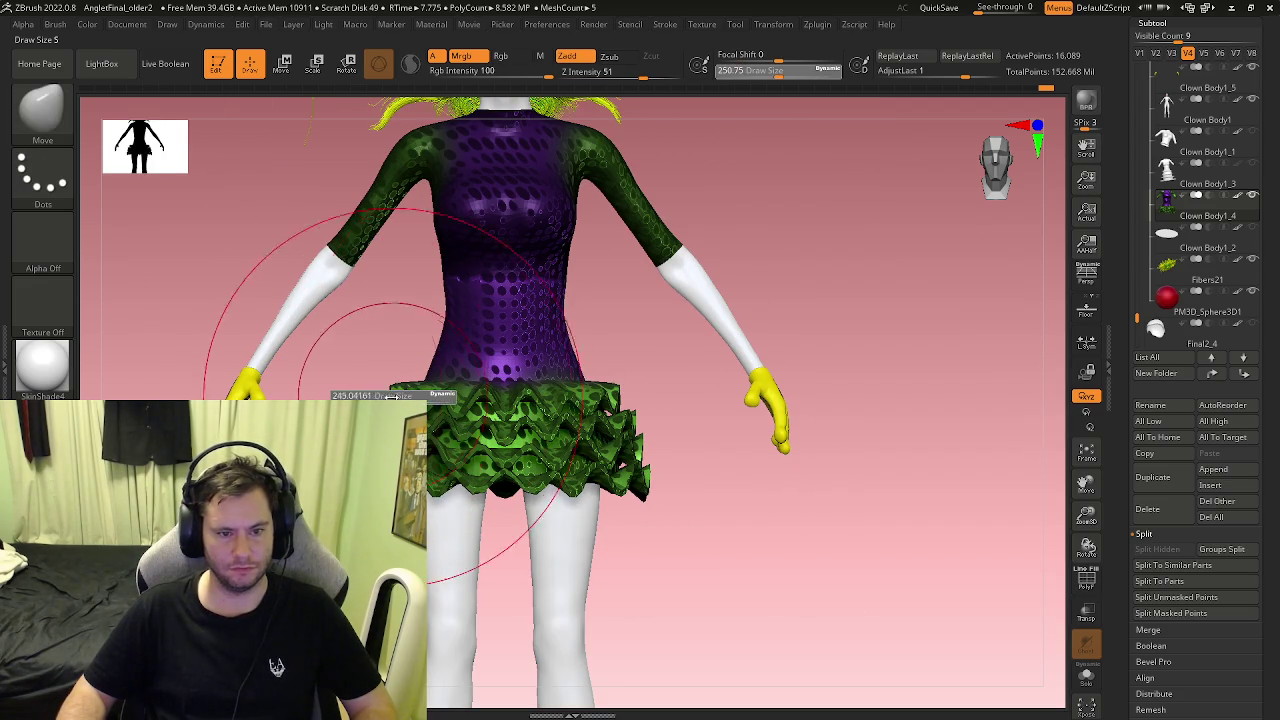
mouse_move(385, 396)
right_down()
mouse_move(519, 342)
mouse_move(418, 290)
mouse_move(405, 333)
mouse_move(396, 314)
right_up()
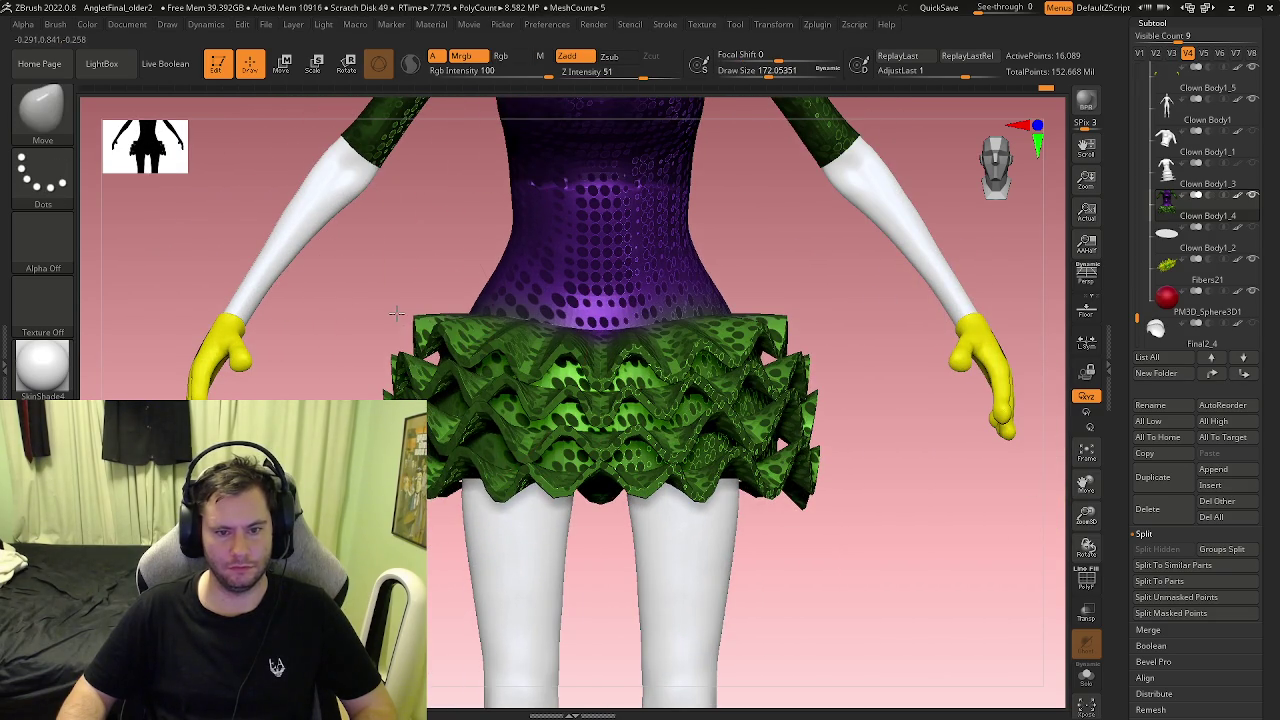
Step: Pull the skirt ruffles outward and downward symmetrically, from the upper tiers to the lower hem
drag(393, 330, 370, 420)
mouse_move(415, 470)
right_down()
mouse_move(517, 422)
mouse_move(634, 488)
mouse_move(543, 586)
mouse_move(686, 543)
right_up()
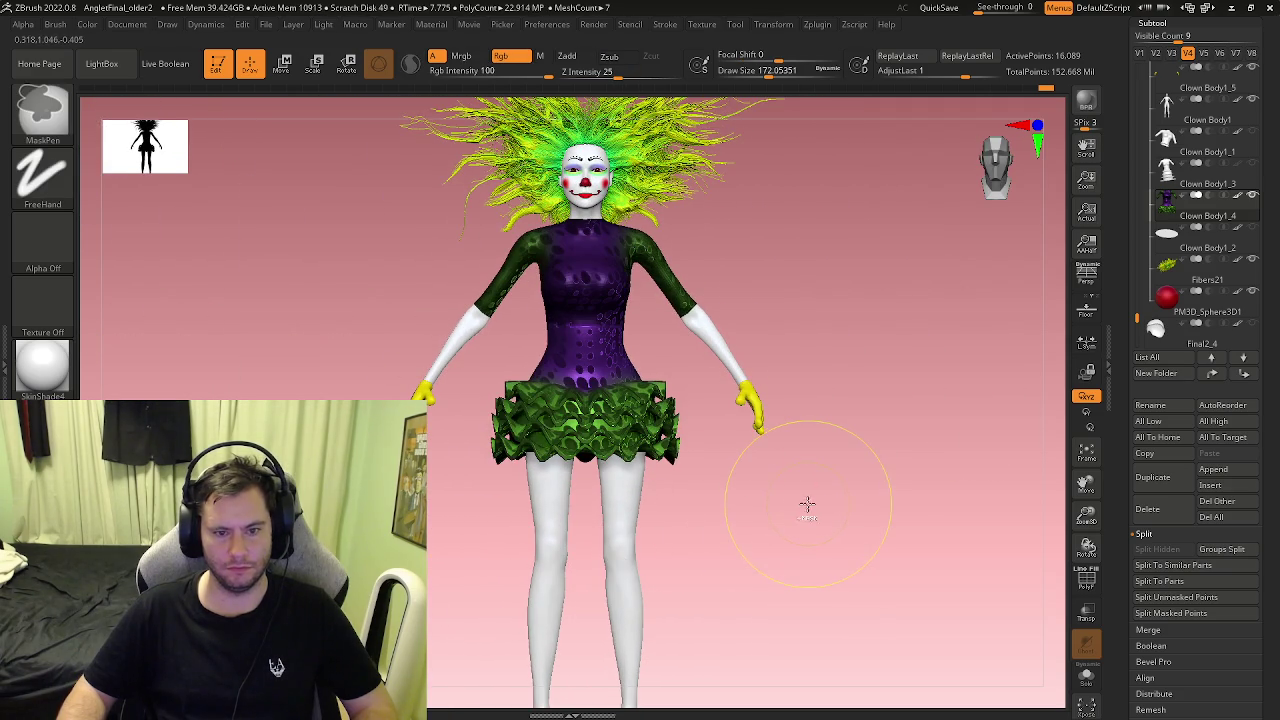
mouse_move(623, 455)
ctrl+right_down()
mouse_move(470, 300)
mouse_move(473, 381)
ctrl+right_up()
key(s)
drag(458, 398, 462, 365)
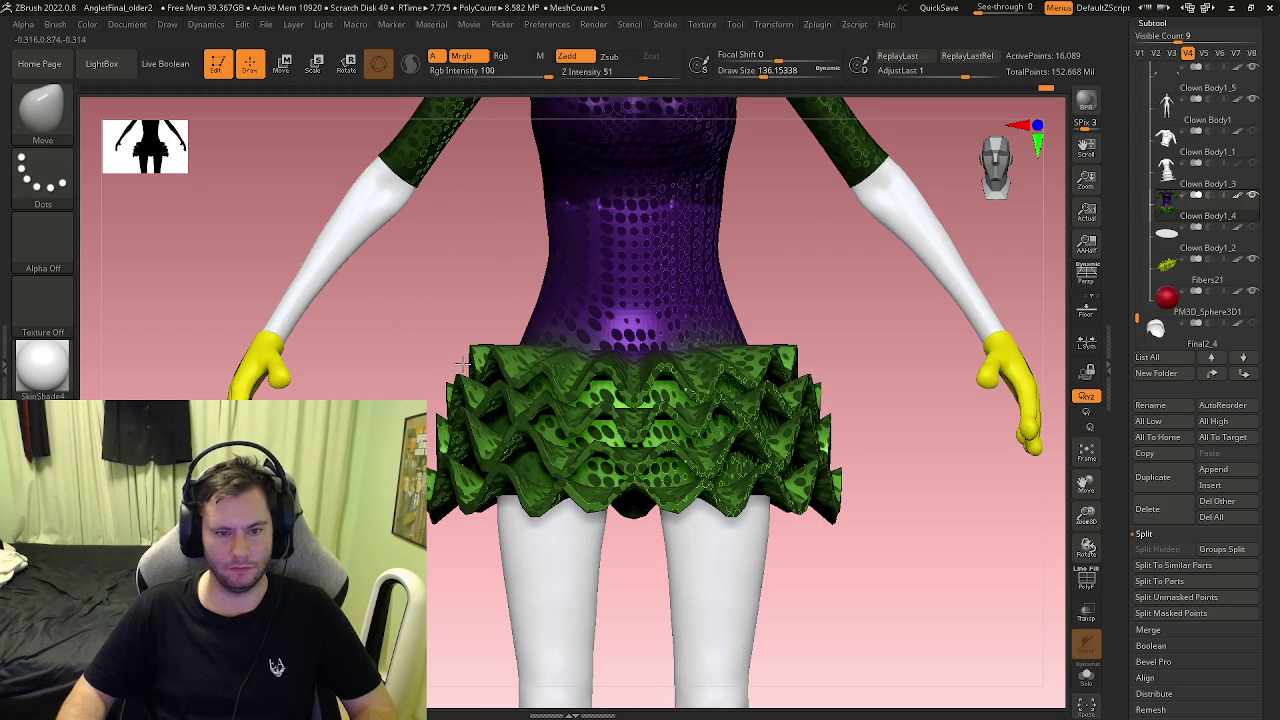
drag(458, 475, 440, 505)
drag(470, 350, 476, 338)
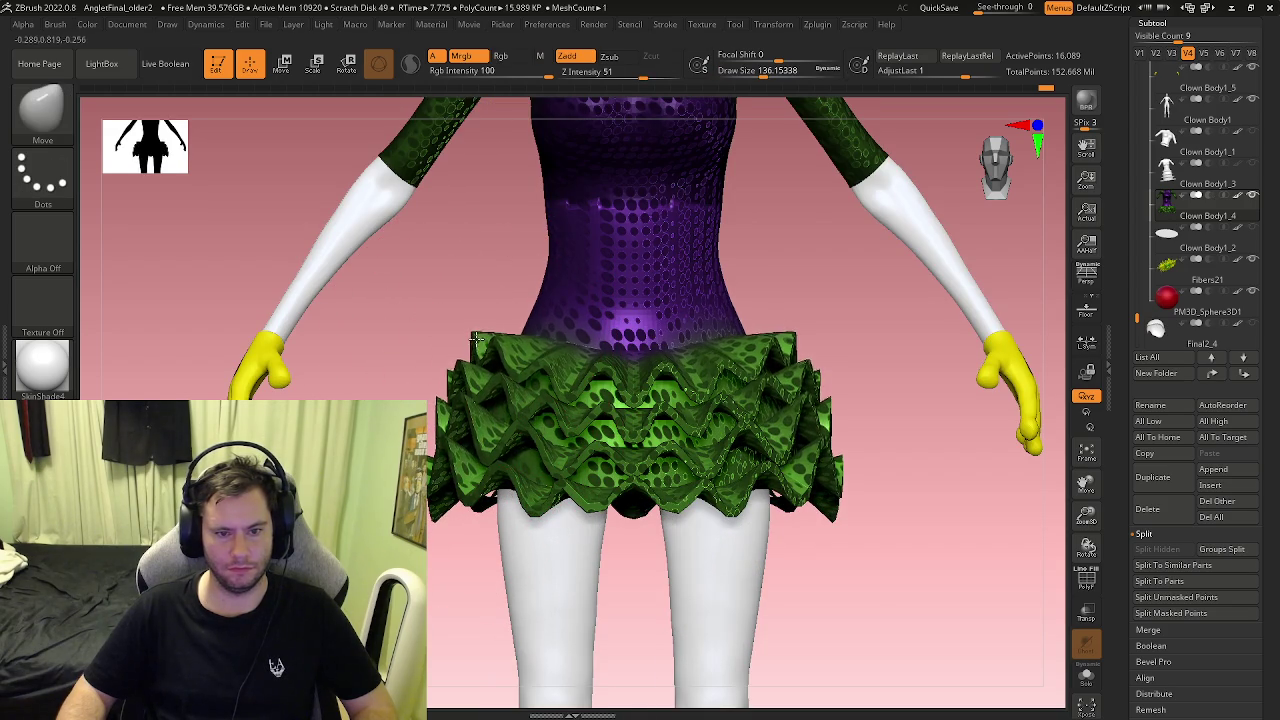
drag(438, 410, 437, 410)
drag(432, 465, 436, 505)
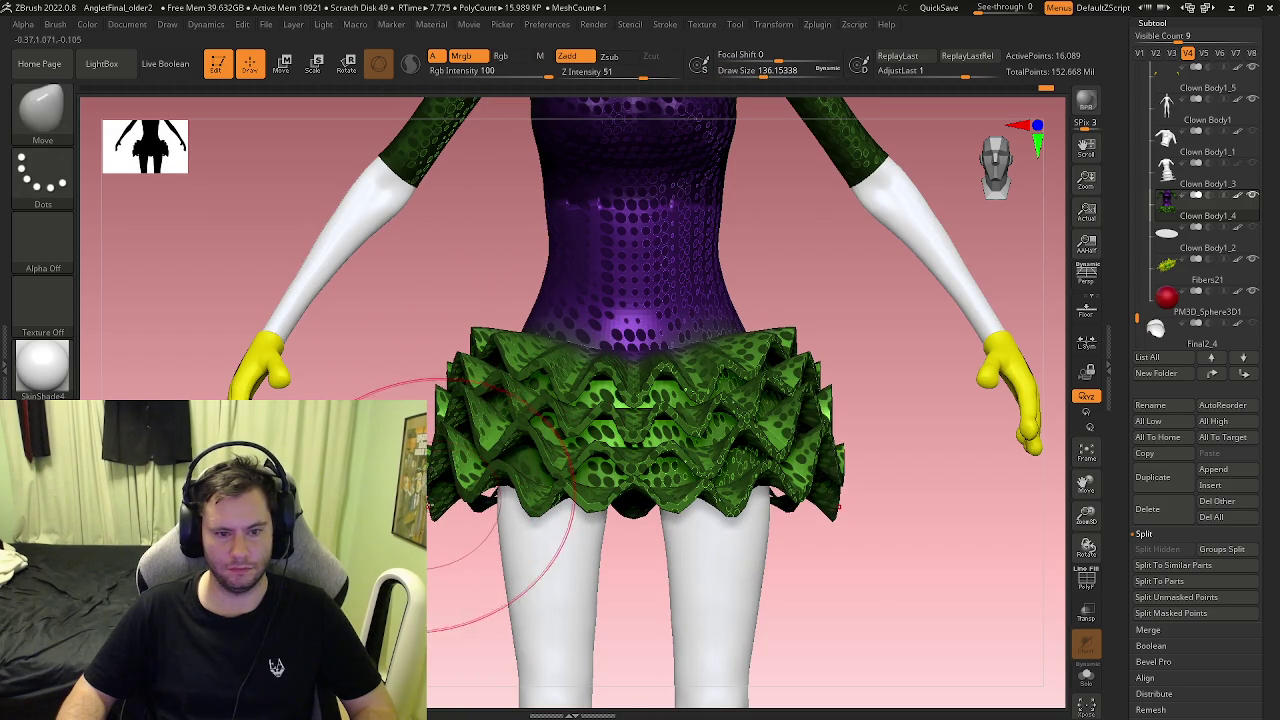
Step: Orbit around the figure to check the flared skirt from the back, front and side
key(f)
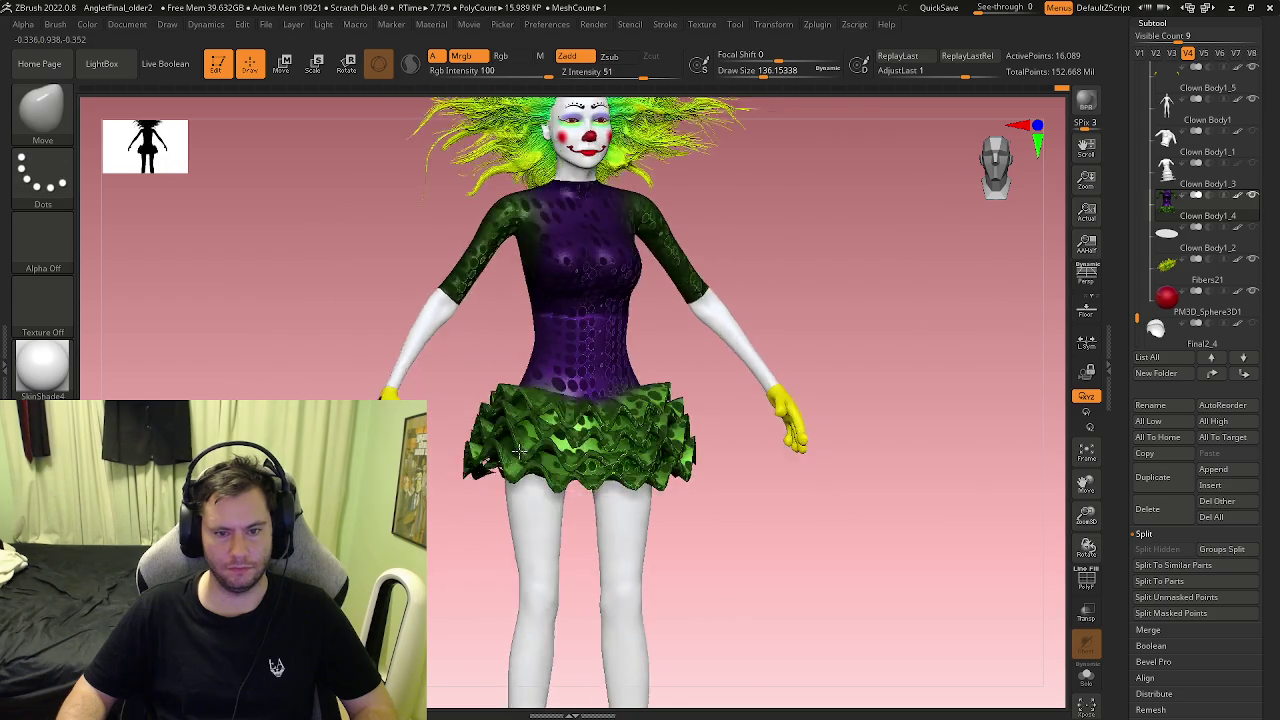
mouse_move(555, 460)
mouse_down()
mouse_move(585, 465)
mouse_move(500, 405)
mouse_up()
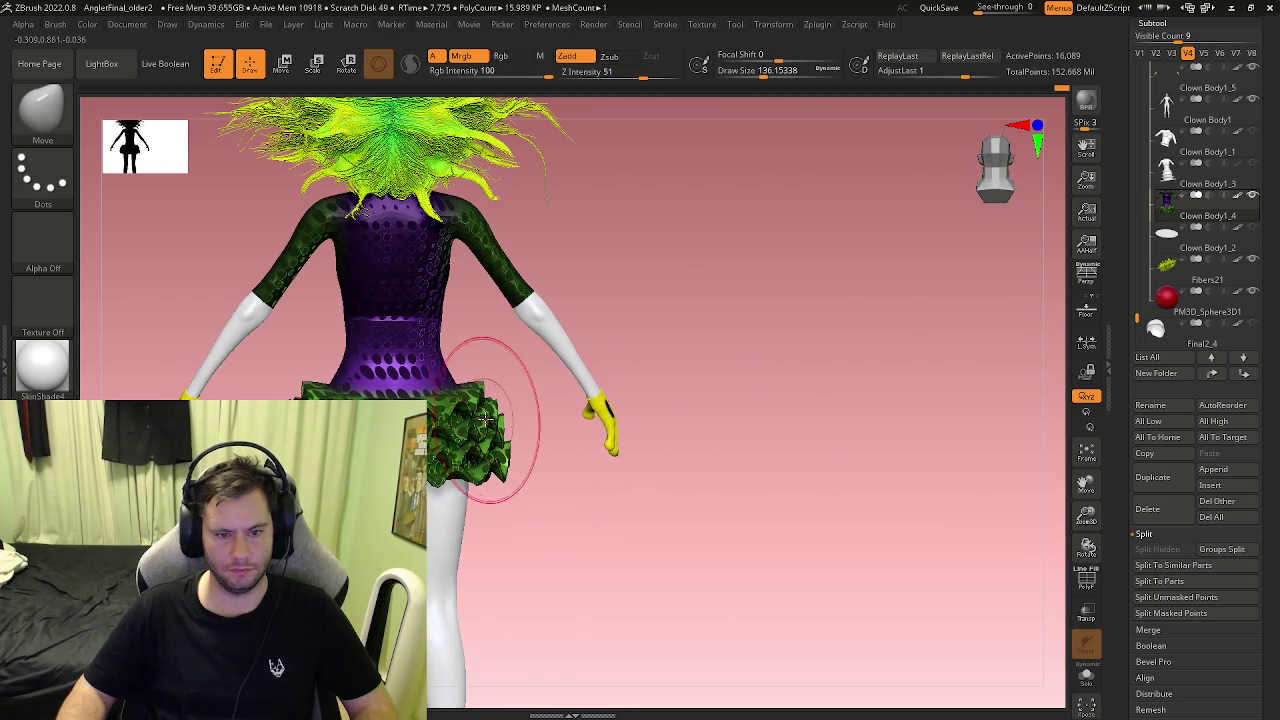
drag(483, 420, 520, 440)
ctrl+right_drag(520, 440, 565, 480)
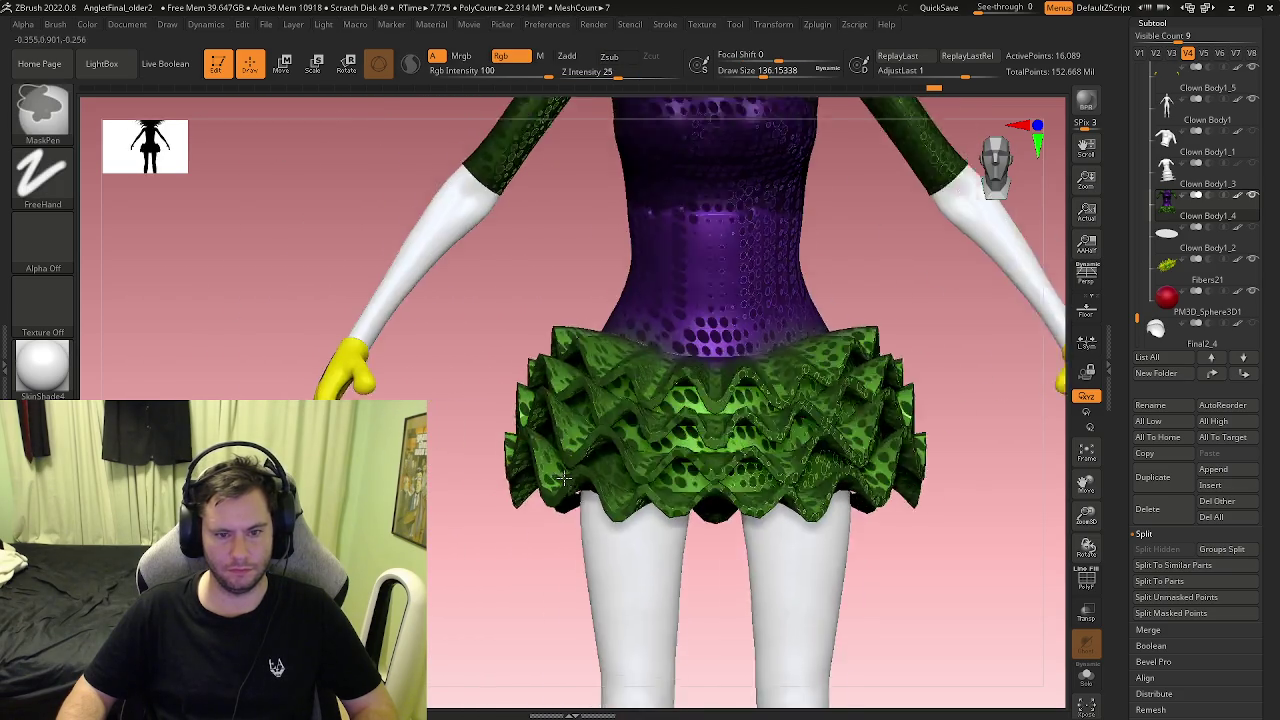
drag(565, 480, 672, 371)
key(shift+f)
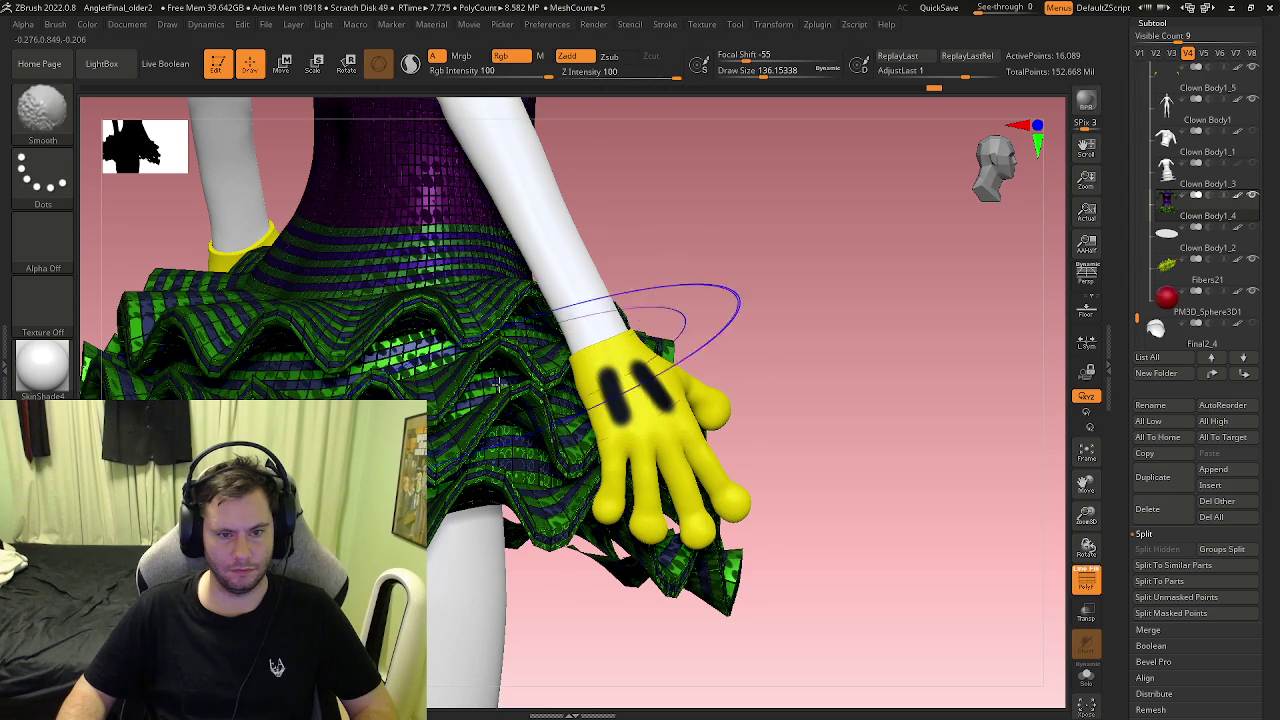
Step: Fill the skirt and model with flat colour, viewed from the side and front
key(shift+f)
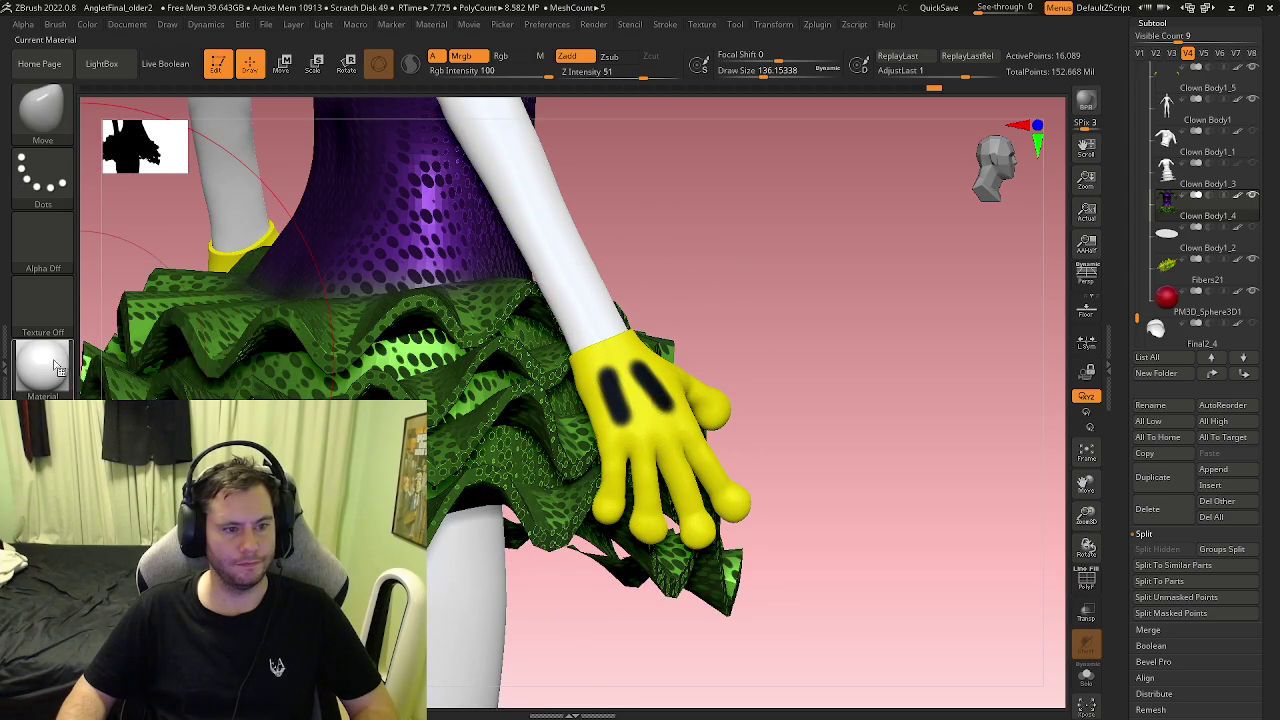
ctrl+right_drag(196, 249, 431, 300)
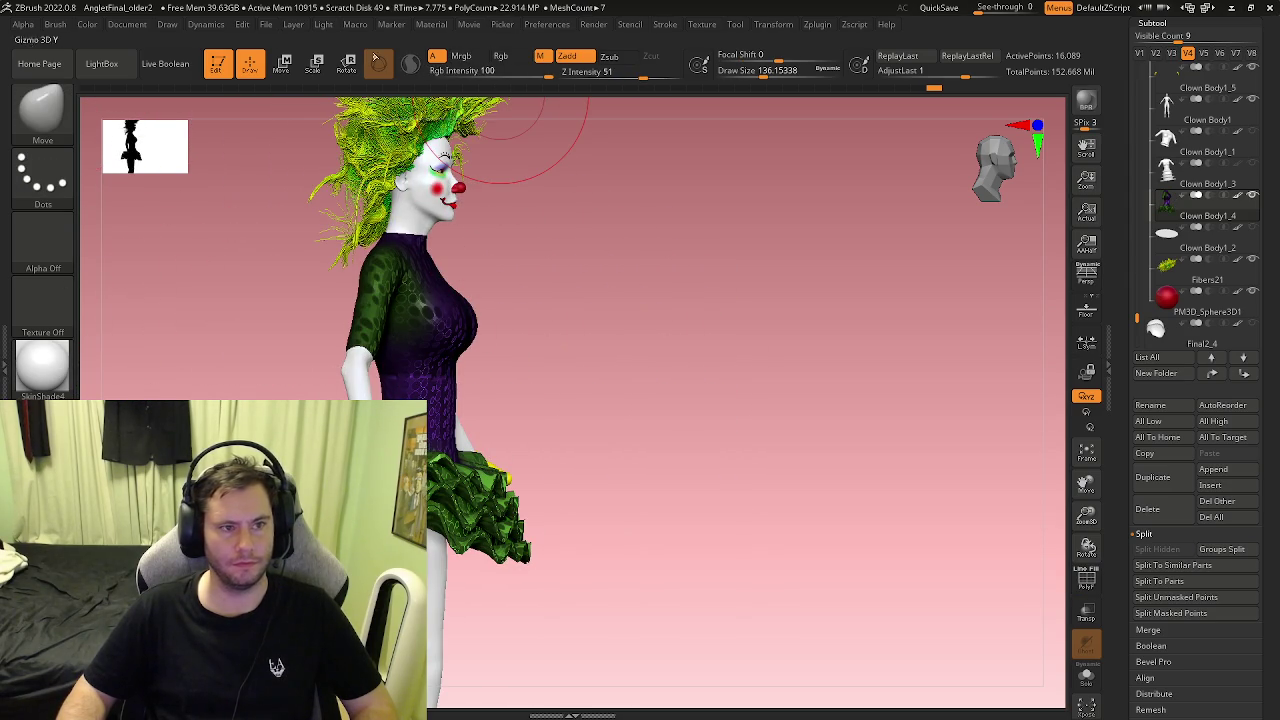
click(90, 25)
click(141, 312)
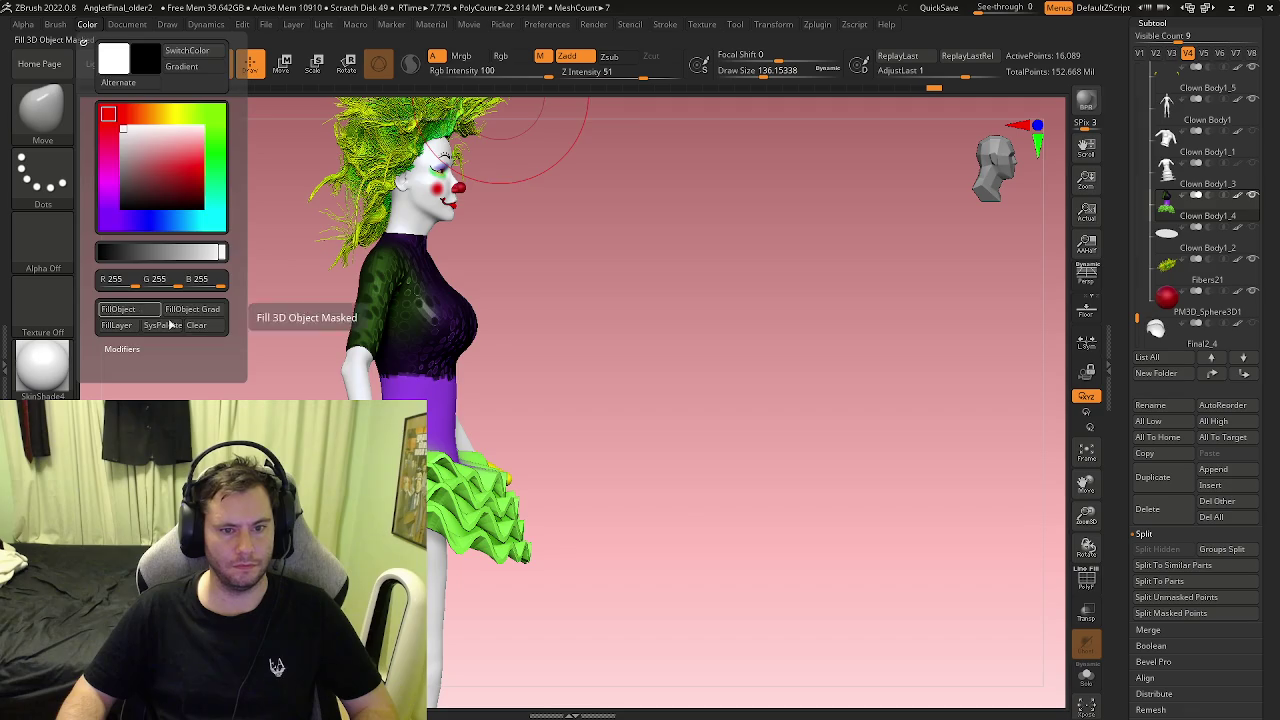
drag(600, 330, 666, 323)
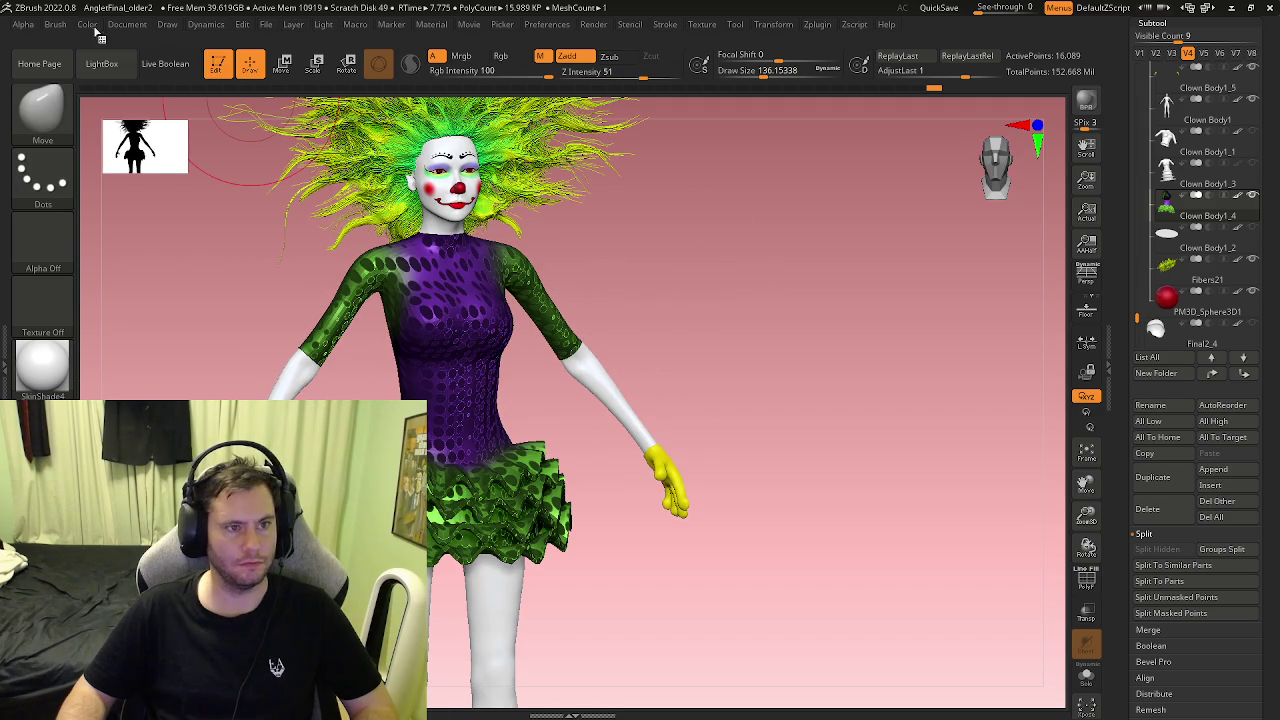
click(88, 25)
click(141, 312)
Step: Orbit, frame and zoom until the front of the skirt fills the view
mouse_move(470, 380)
mouse_down()
mouse_move(579, 380)
mouse_move(502, 404)
mouse_up()
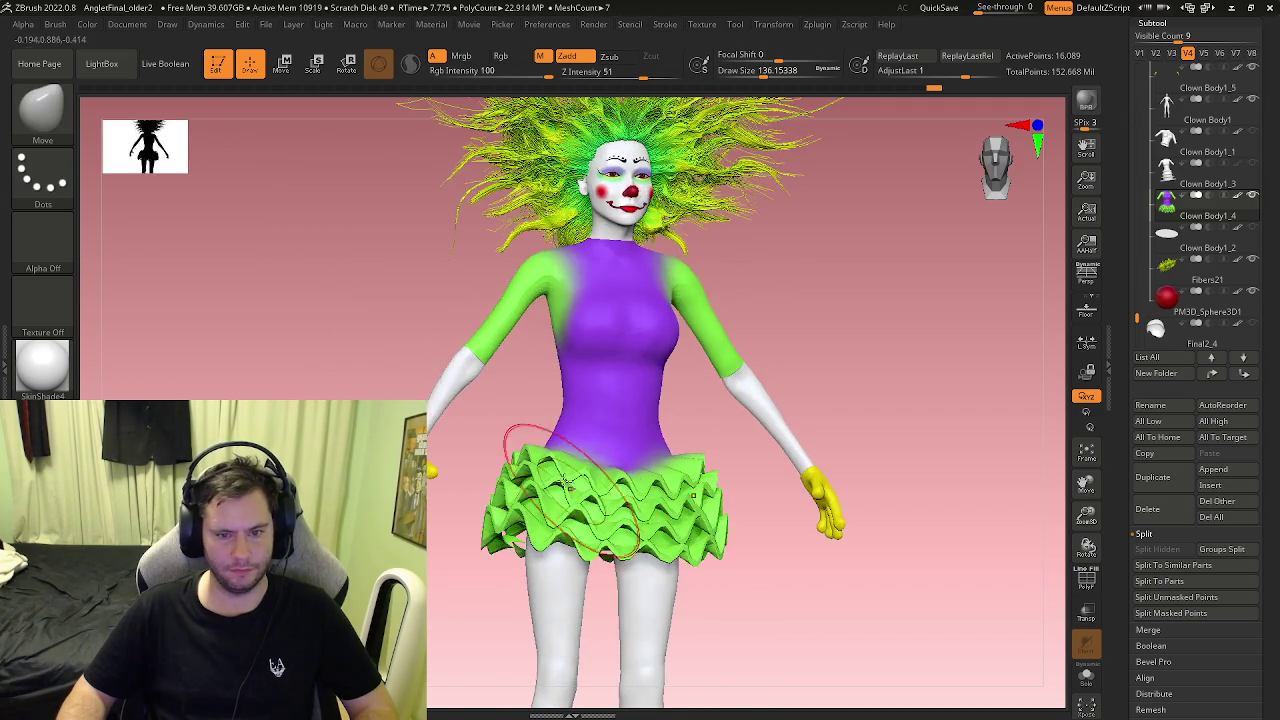
scroll(502, 404, up, 3)
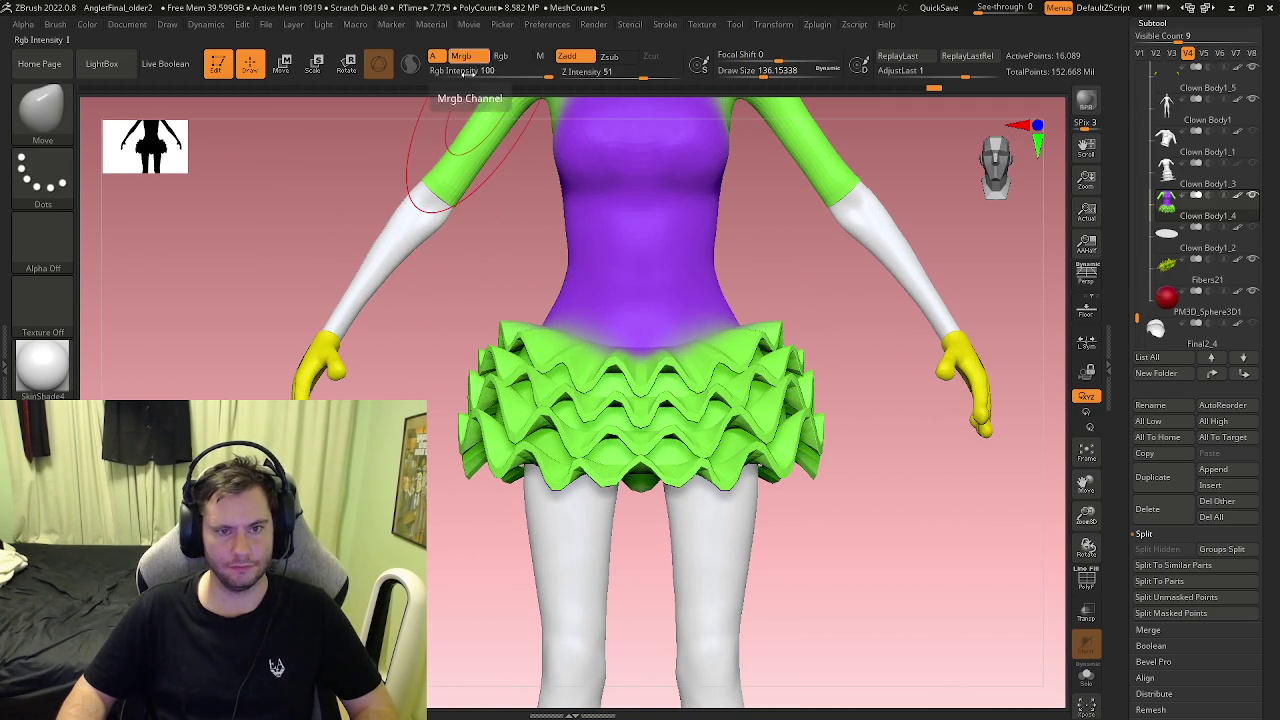
drag(480, 220, 373, 345)
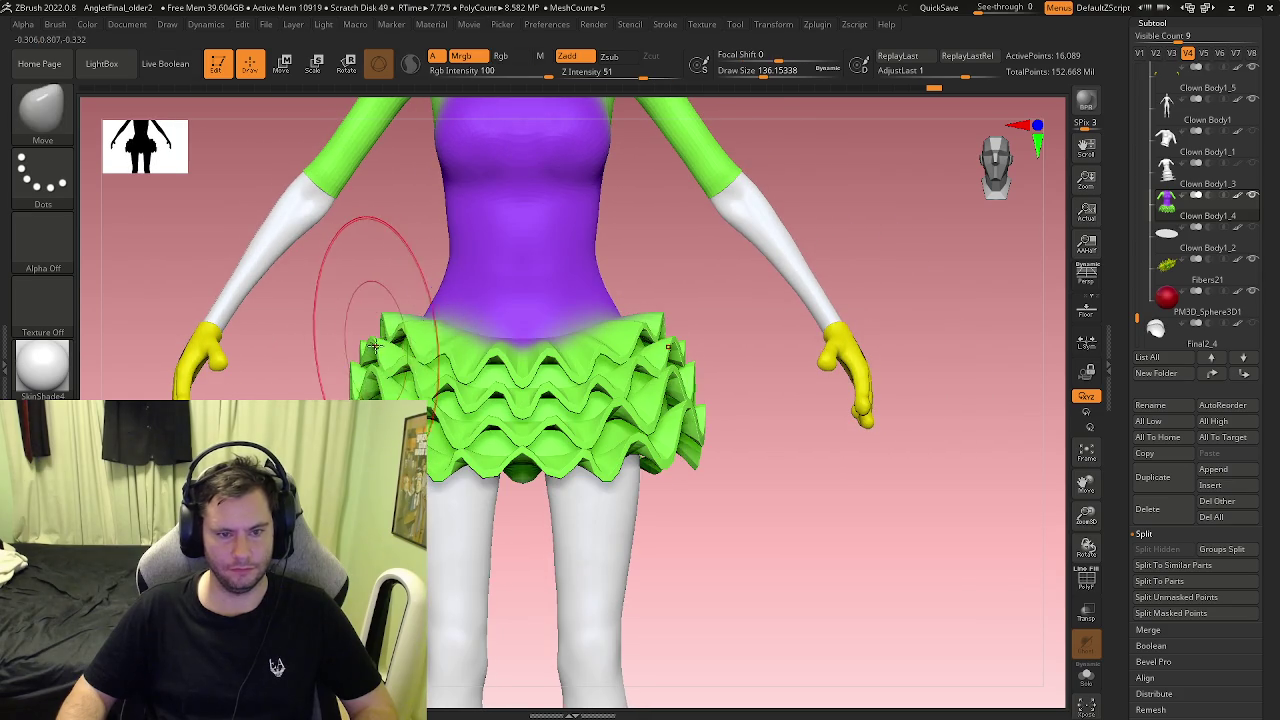
key(f)
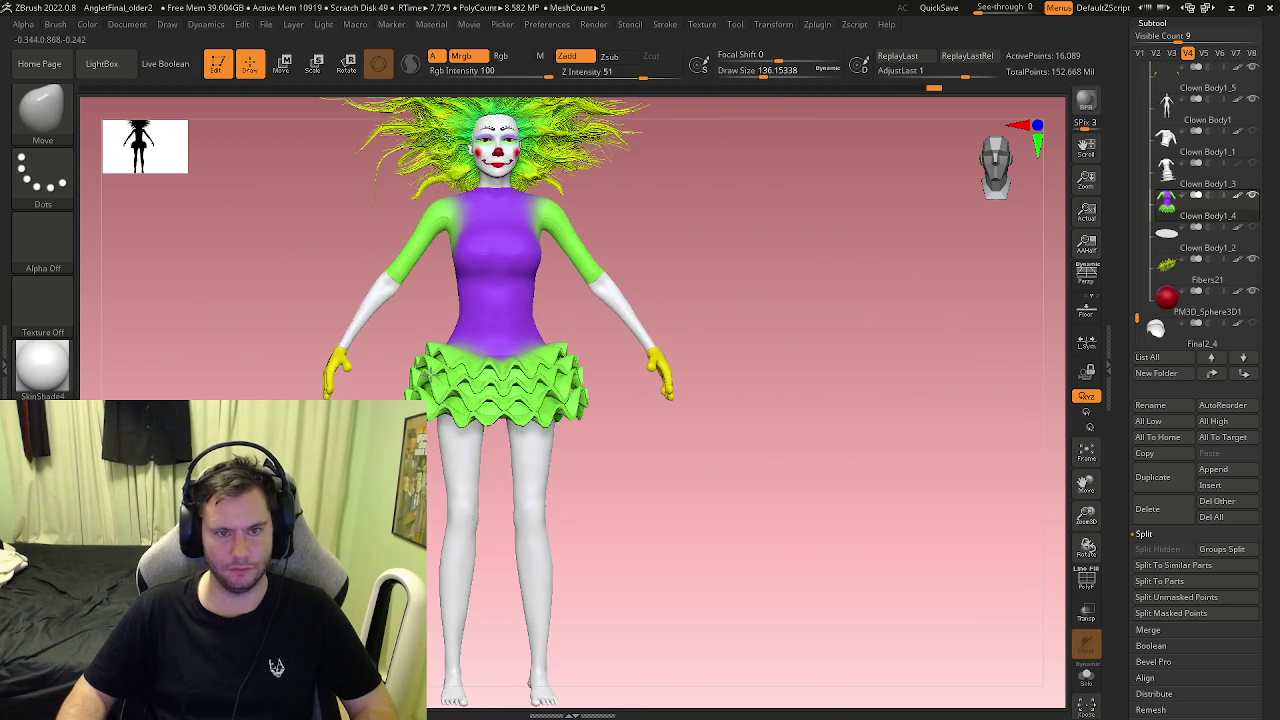
drag(535, 377, 500, 380)
scroll(471, 394, up, 3)
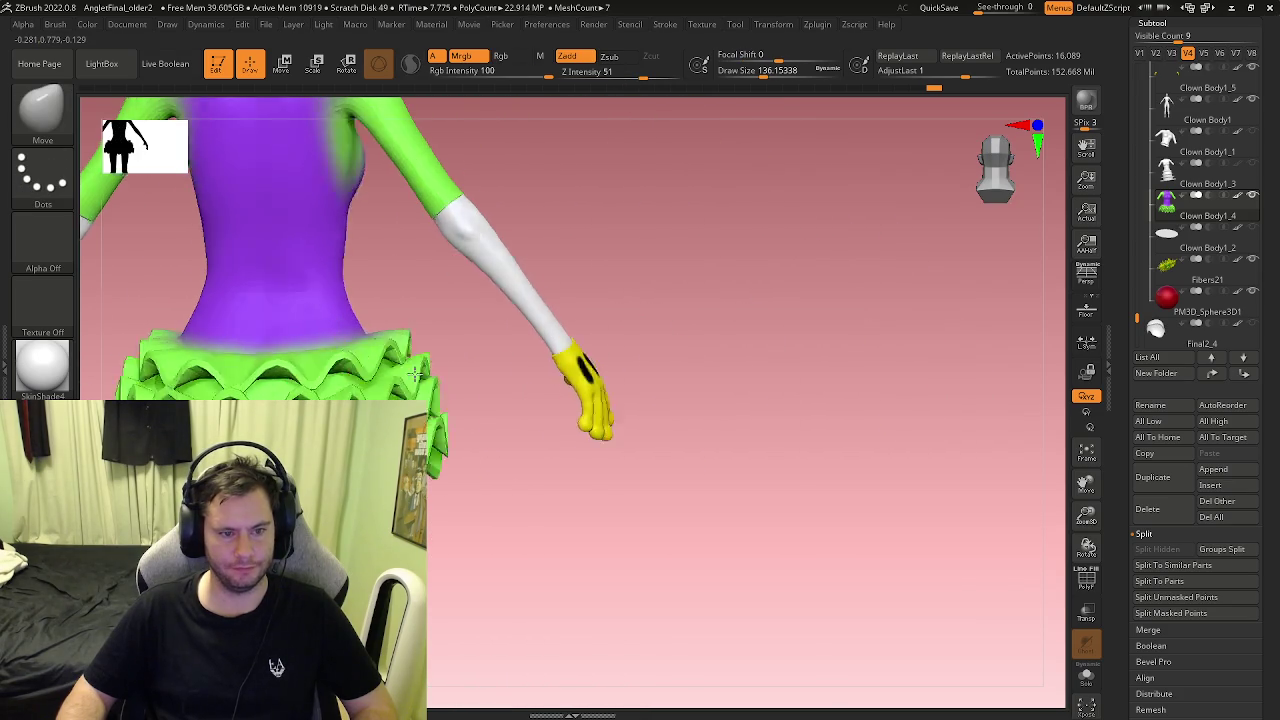
shift+drag(416, 374, 363, 314)
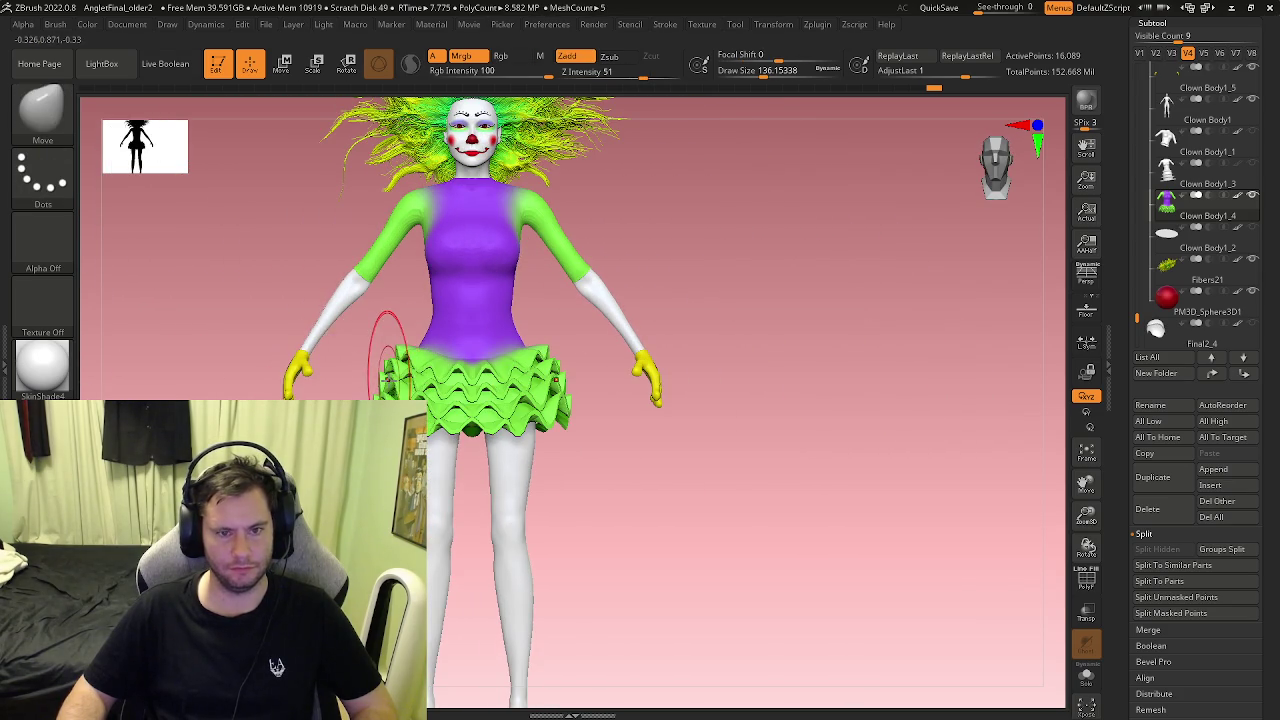
mouse_move(623, 457)
ctrl+right_down()
mouse_move(545, 455)
mouse_move(626, 485)
ctrl+right_up()
mouse_move(577, 440)
right_down()
mouse_move(692, 479)
mouse_move(600, 420)
mouse_move(570, 300)
right_up()
Step: Shrink the Move brush to about 21.62 draw size, close in on the ruffles
key(s)
mouse_move(571, 294)
mouse_down()
mouse_move(557, 278)
mouse_move(529, 286)
mouse_up()
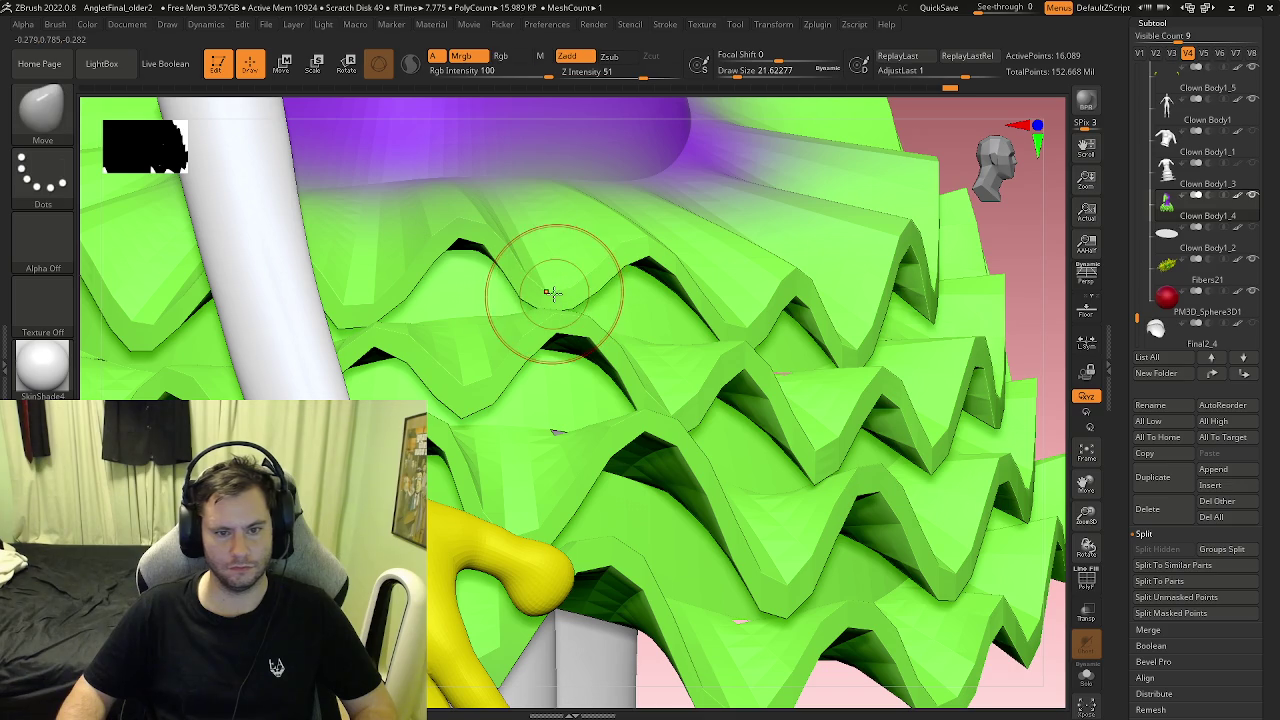
click(55, 24)
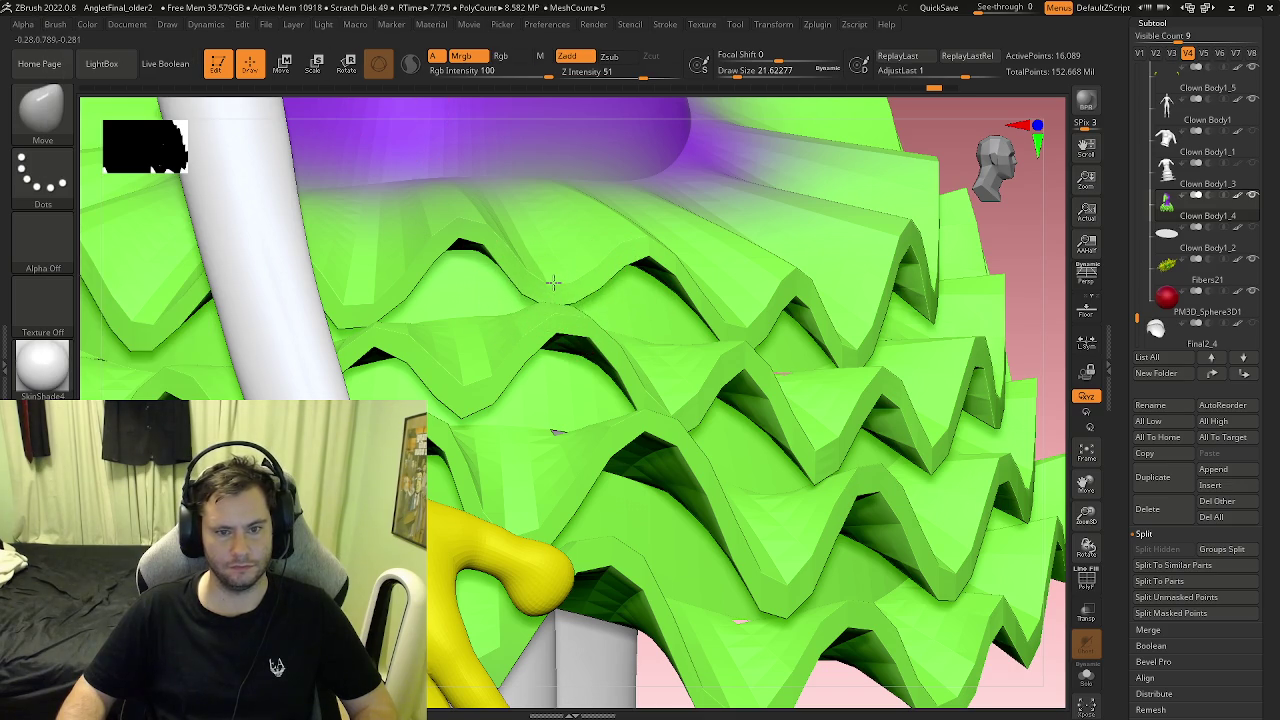
key(shift+f)
Step: Zoom onto the ruffles and pull one ridge downward and another fold up-left with the Move brush
scroll(545, 297, up, 3)
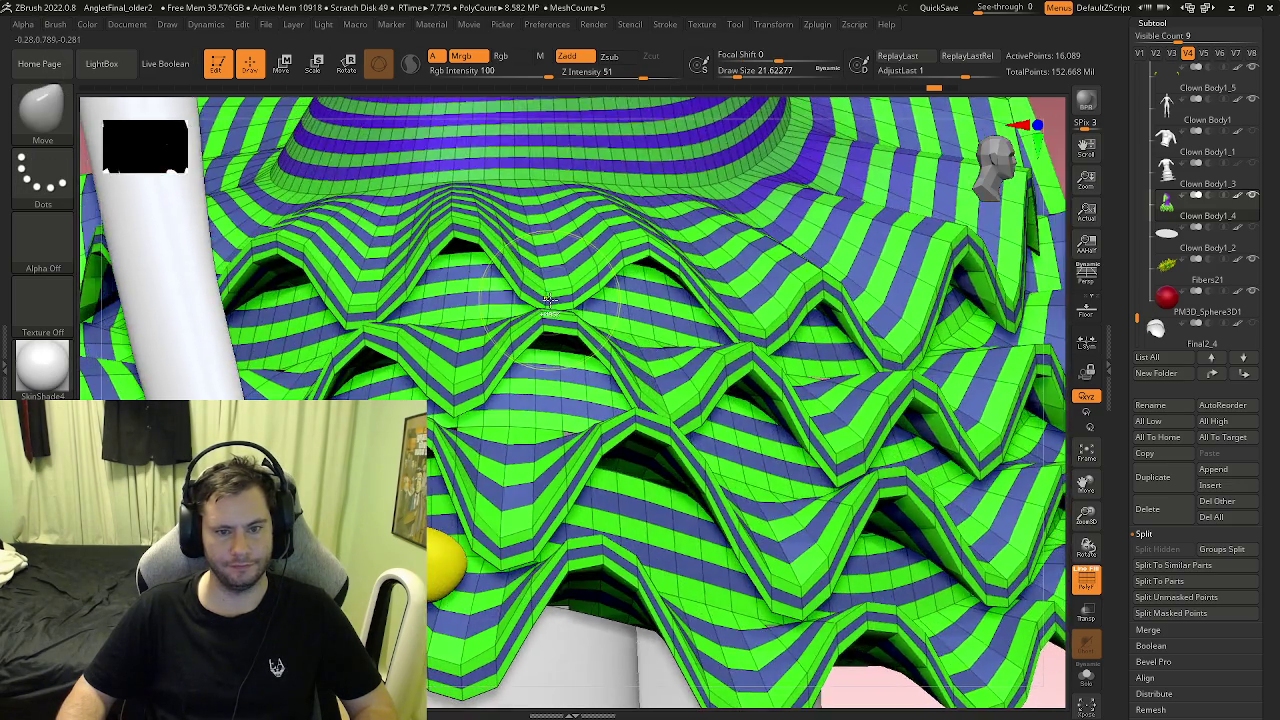
scroll(530, 298, up, 3)
scroll(520, 300, up, 3)
scroll(519, 300, up, 2)
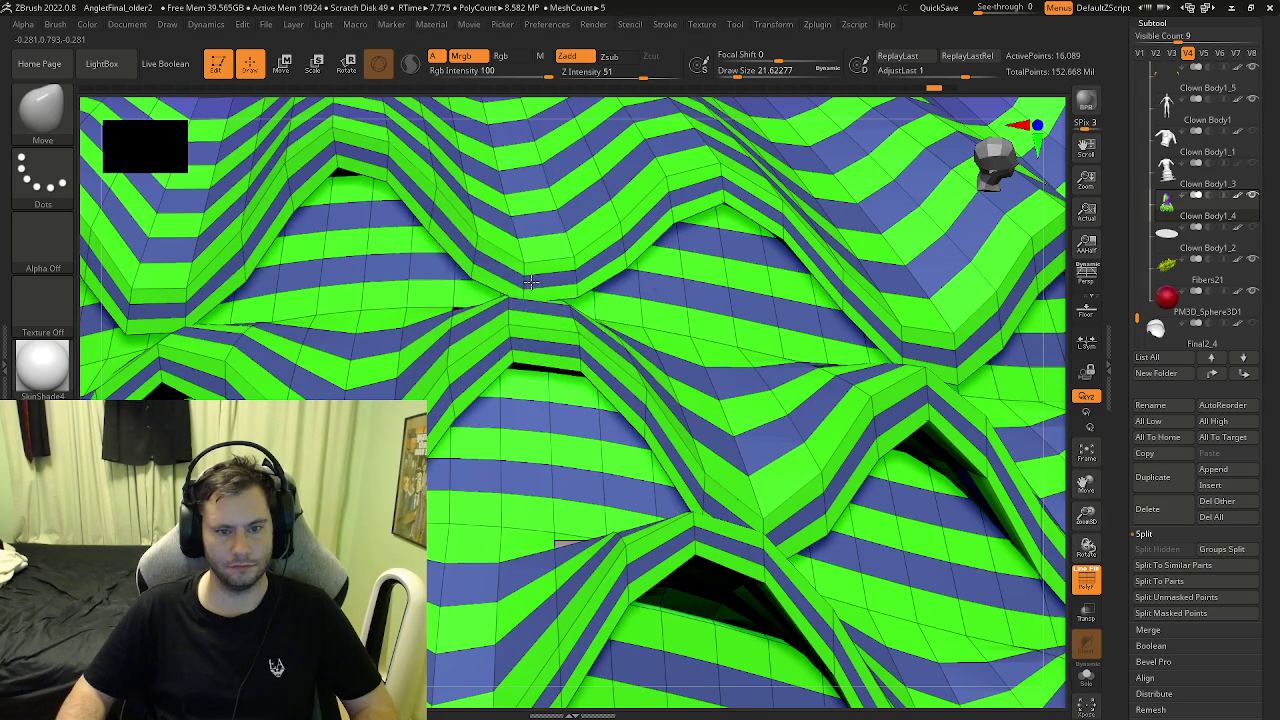
drag(533, 265, 520, 290)
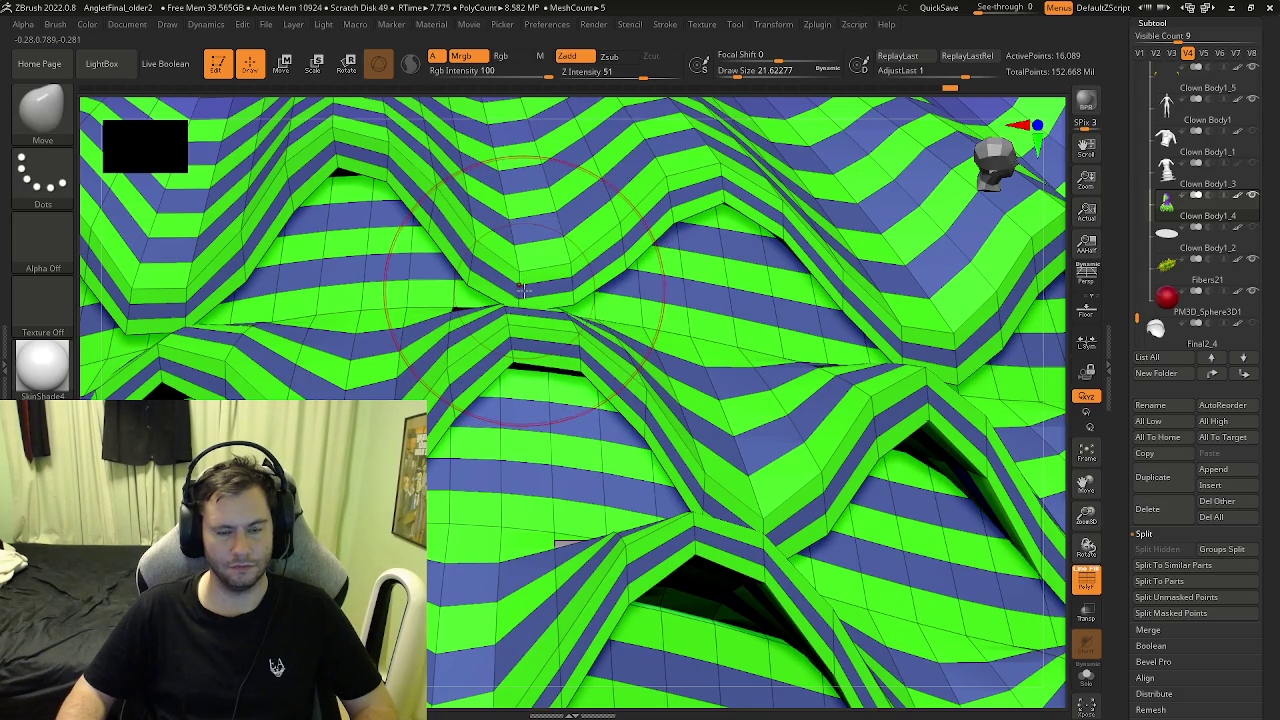
click(57, 26)
scroll(128, 220, down, 5)
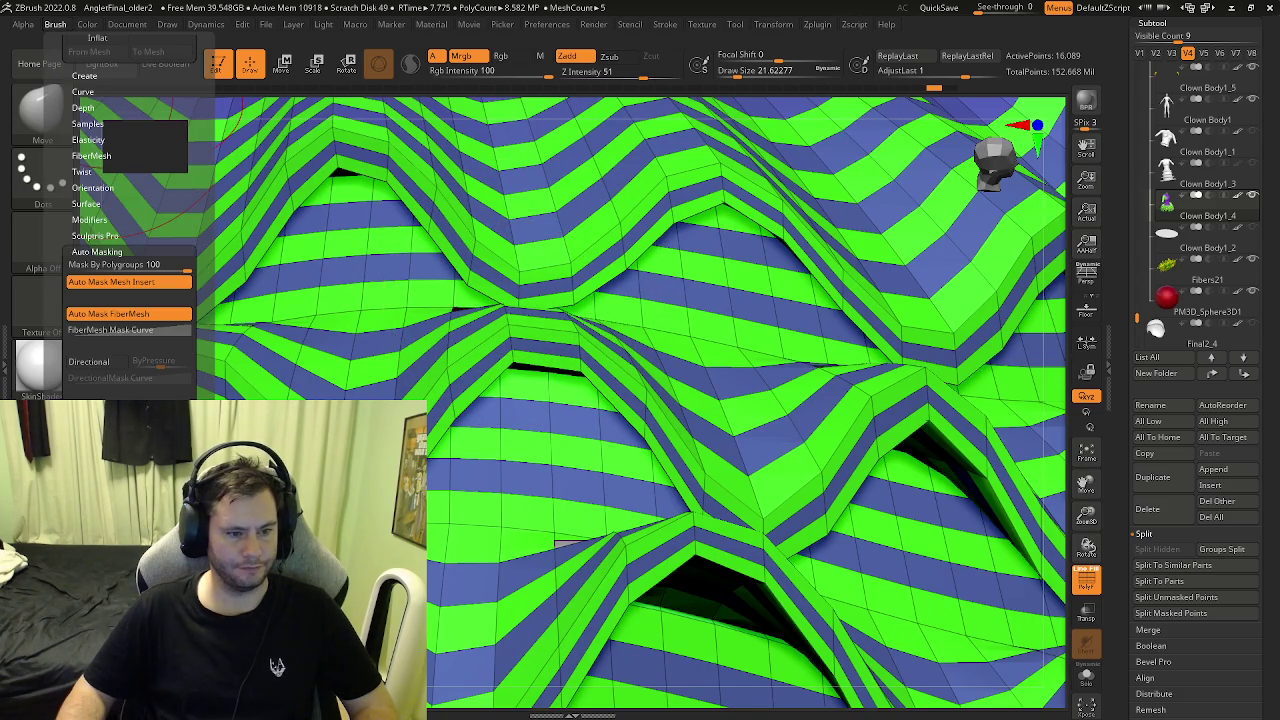
shift+drag(526, 258, 505, 285)
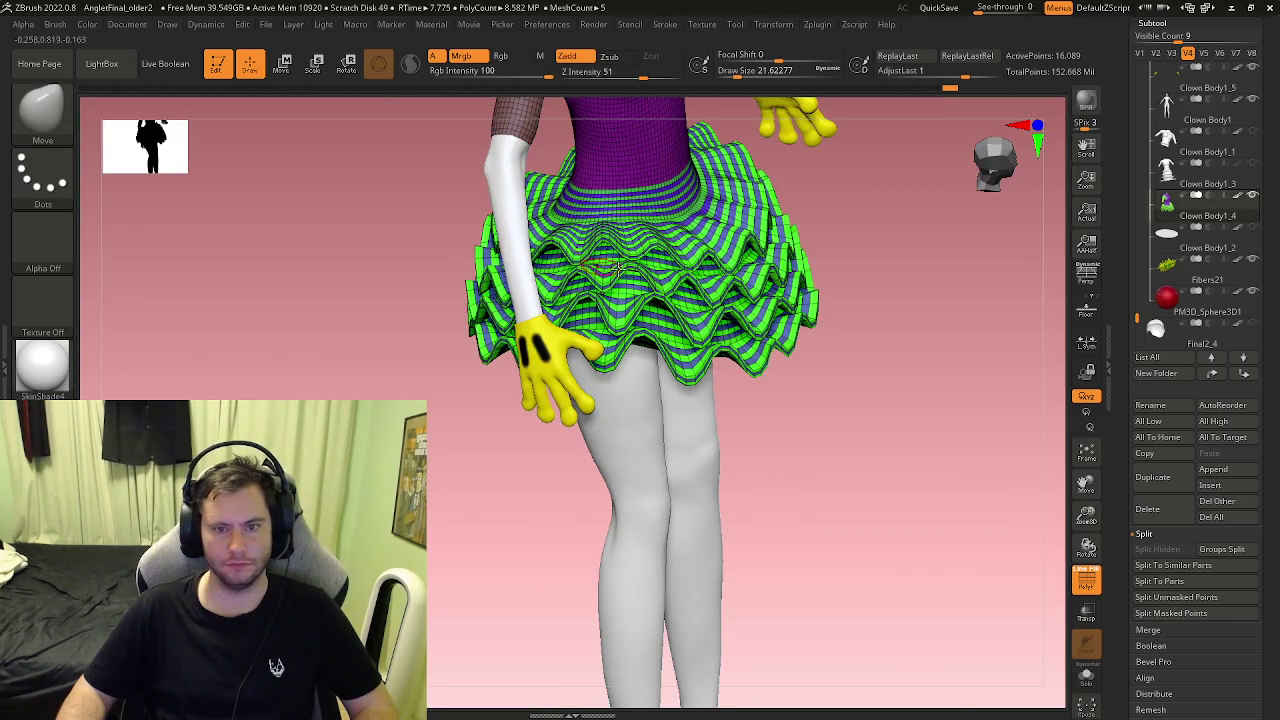
right_drag(612, 290, 708, 280)
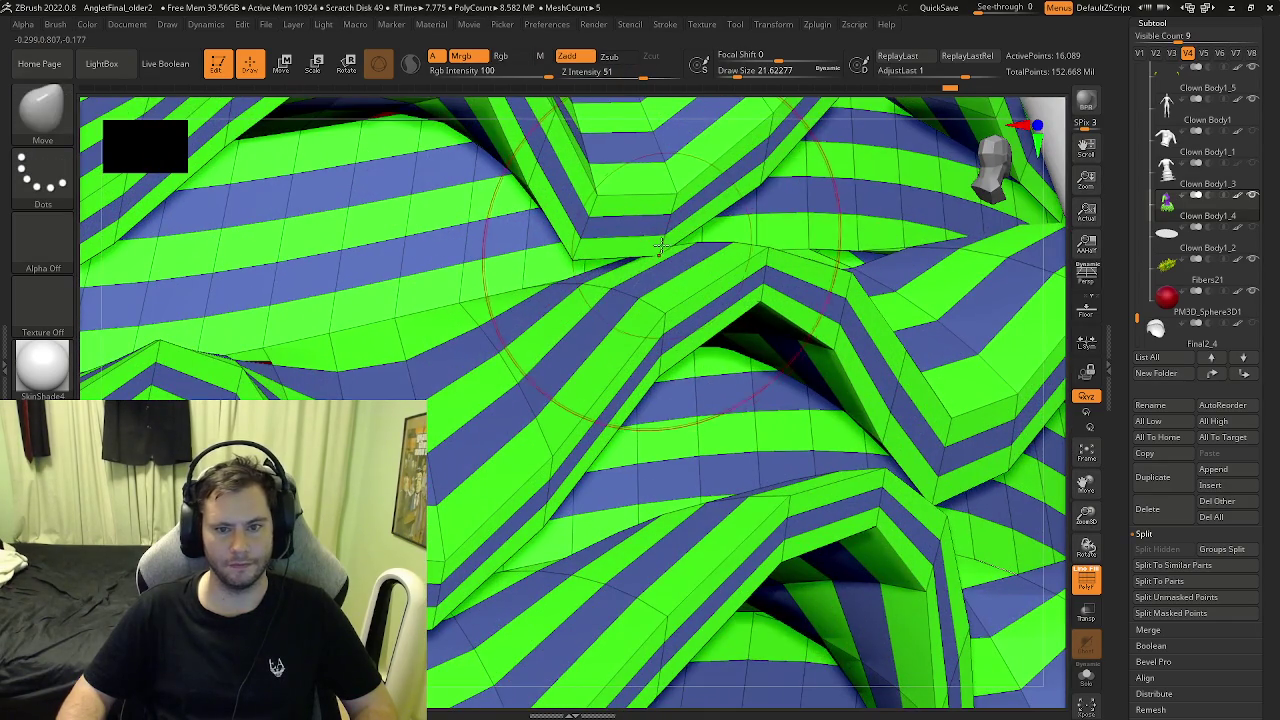
drag(708, 280, 663, 232)
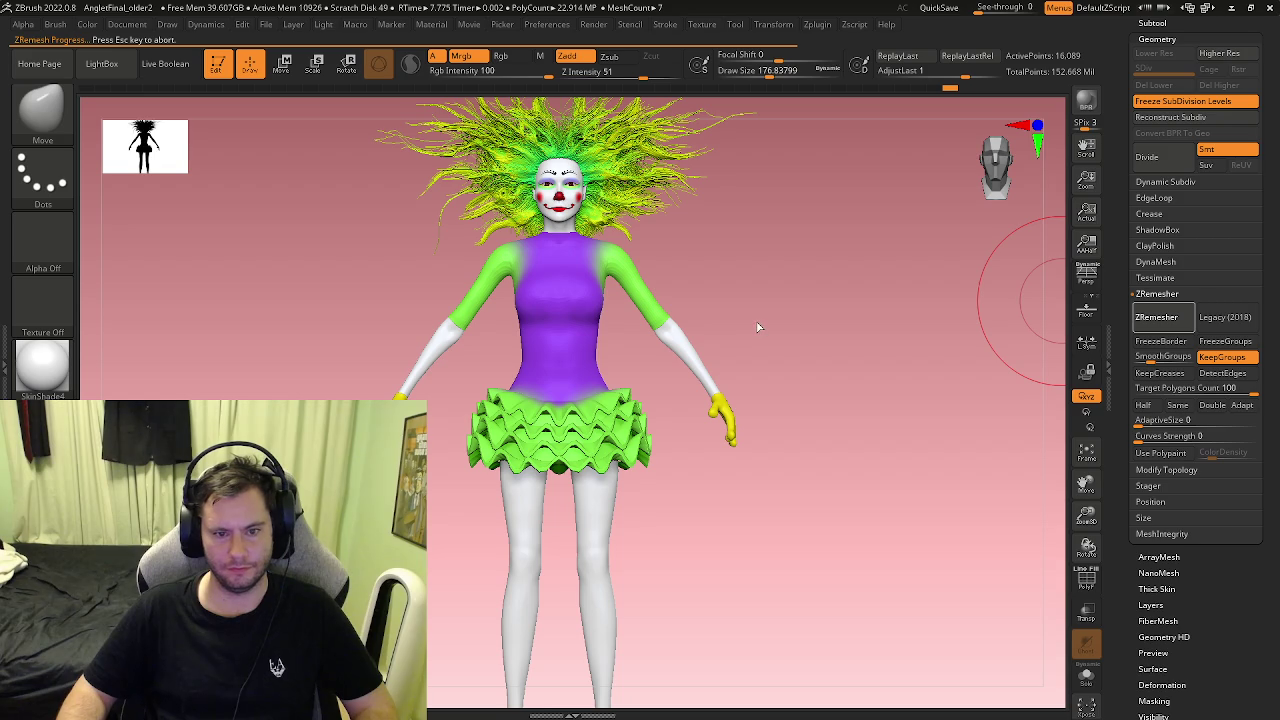
Step: Compare the original dense skirt with the 16,089-point remesh using undo/redo and the wireframe
alt+drag(757, 322, 798, 458)
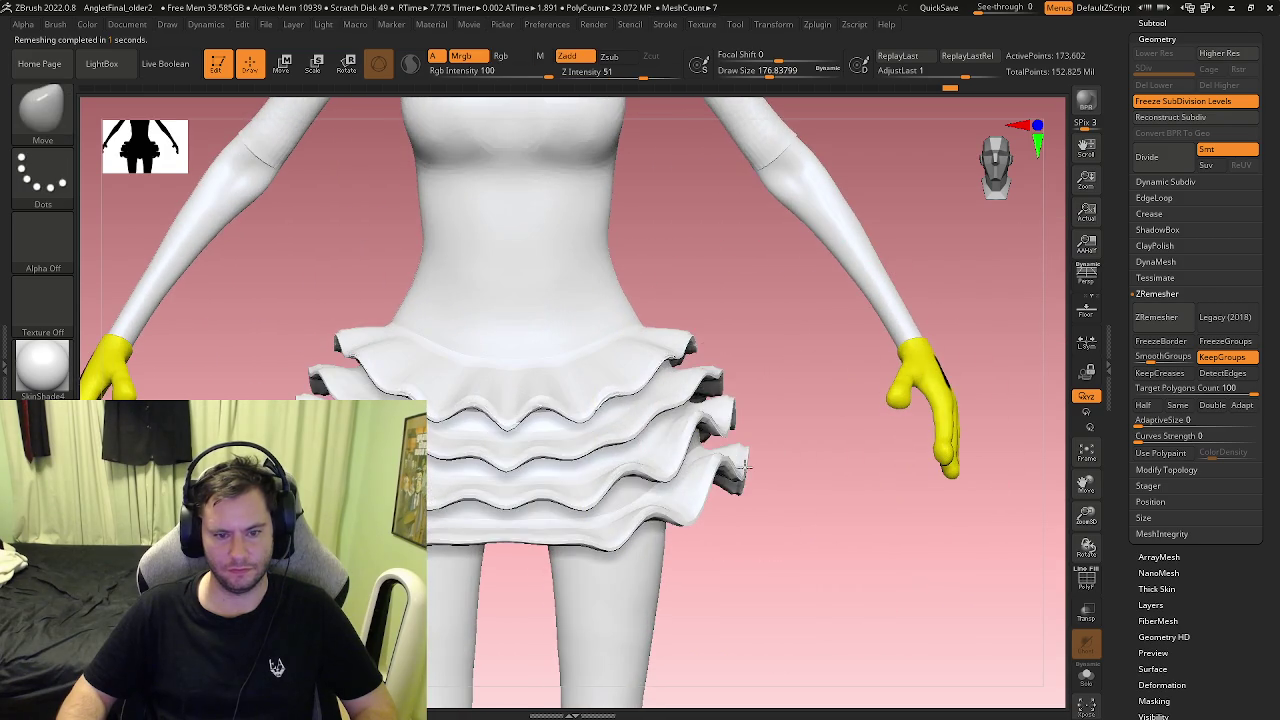
key(ctrl+shift+z)
key(ctrl+shift+z)
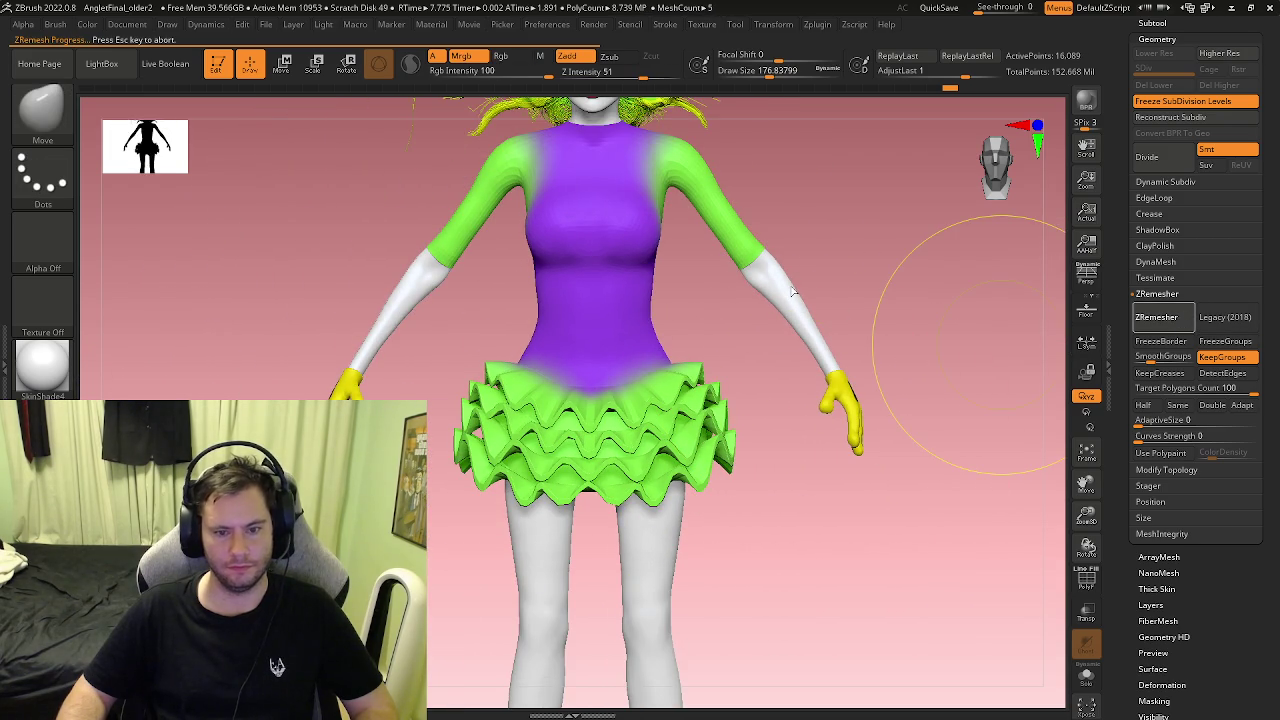
key(ctrl+z)
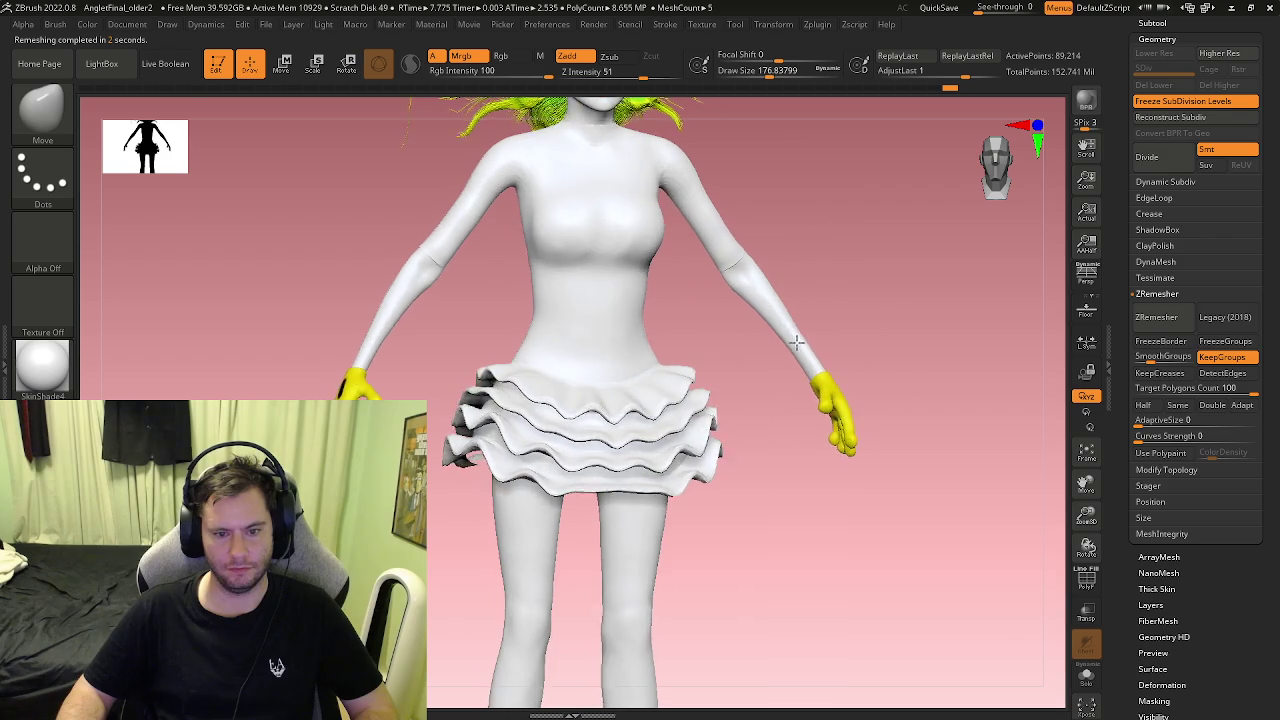
key(ctrl+shift+z)
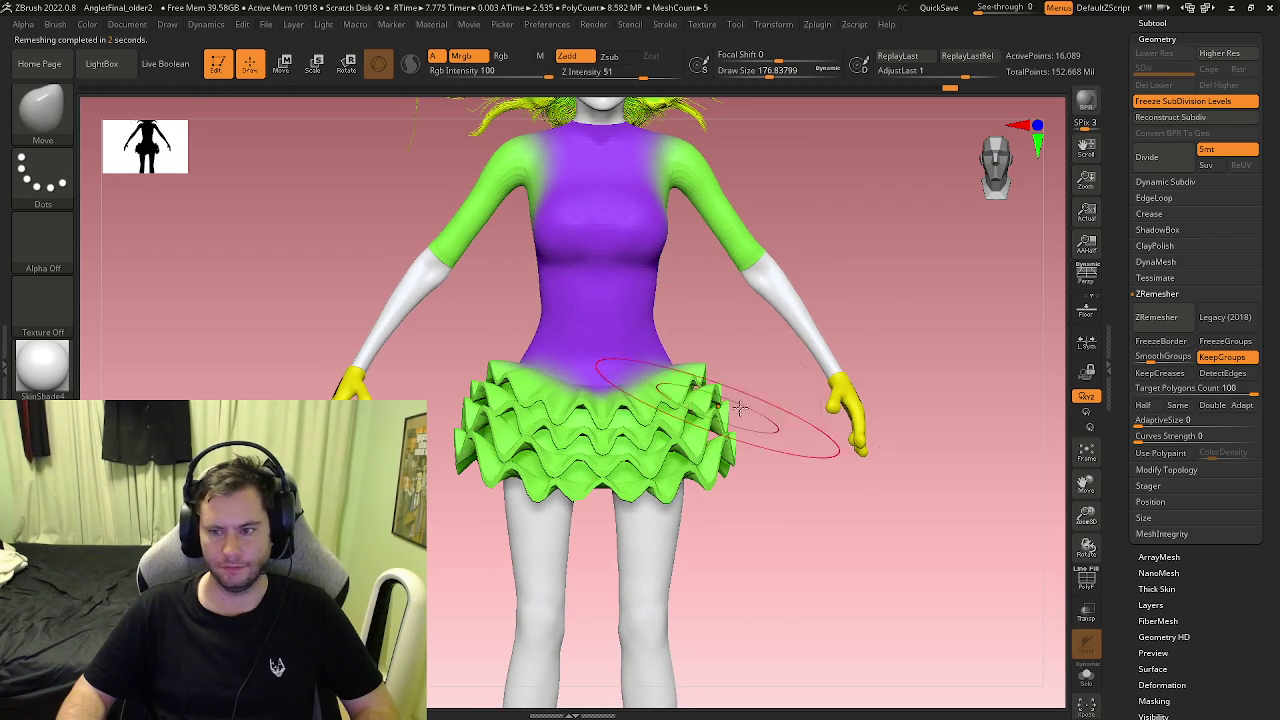
key(shift+f)
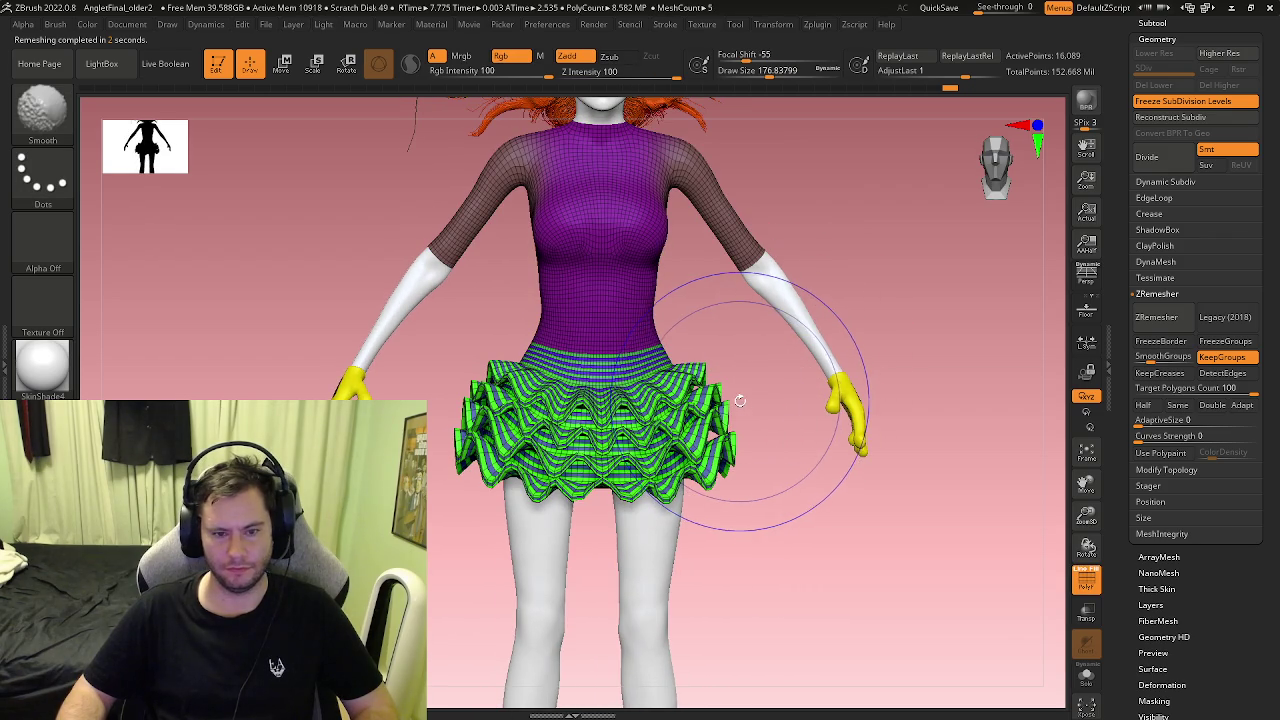
key(shift+f)
ctrl+right_drag(520, 450, 1033, 497)
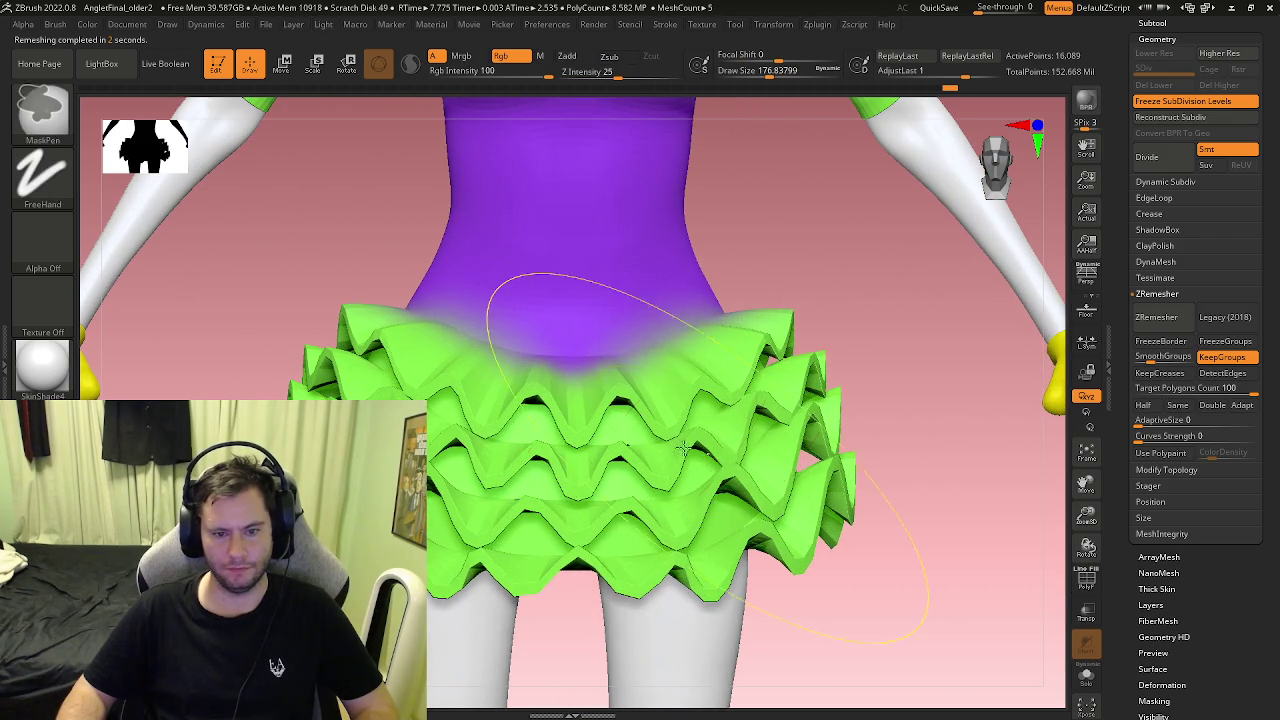
key(f)
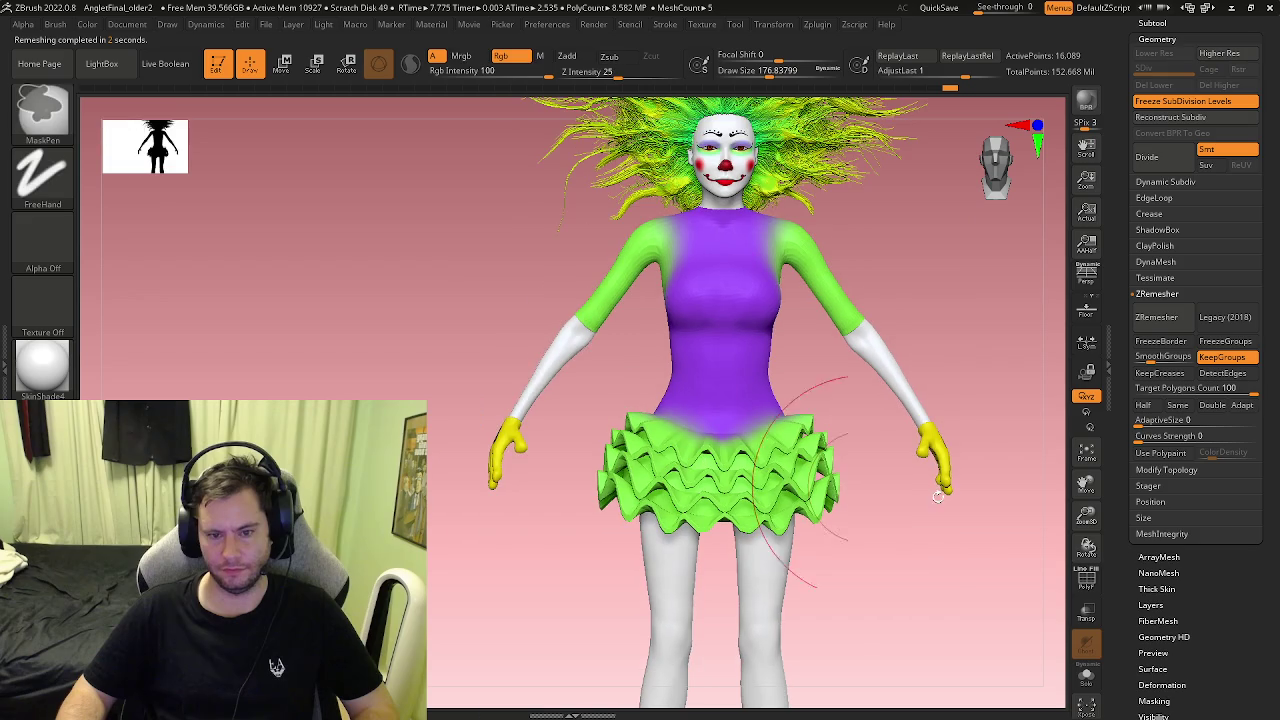
scroll(1137, 503, down, 3)
Step: Smooth the whole remeshed skirt with Deformation Smooth at 100
click(1159, 481)
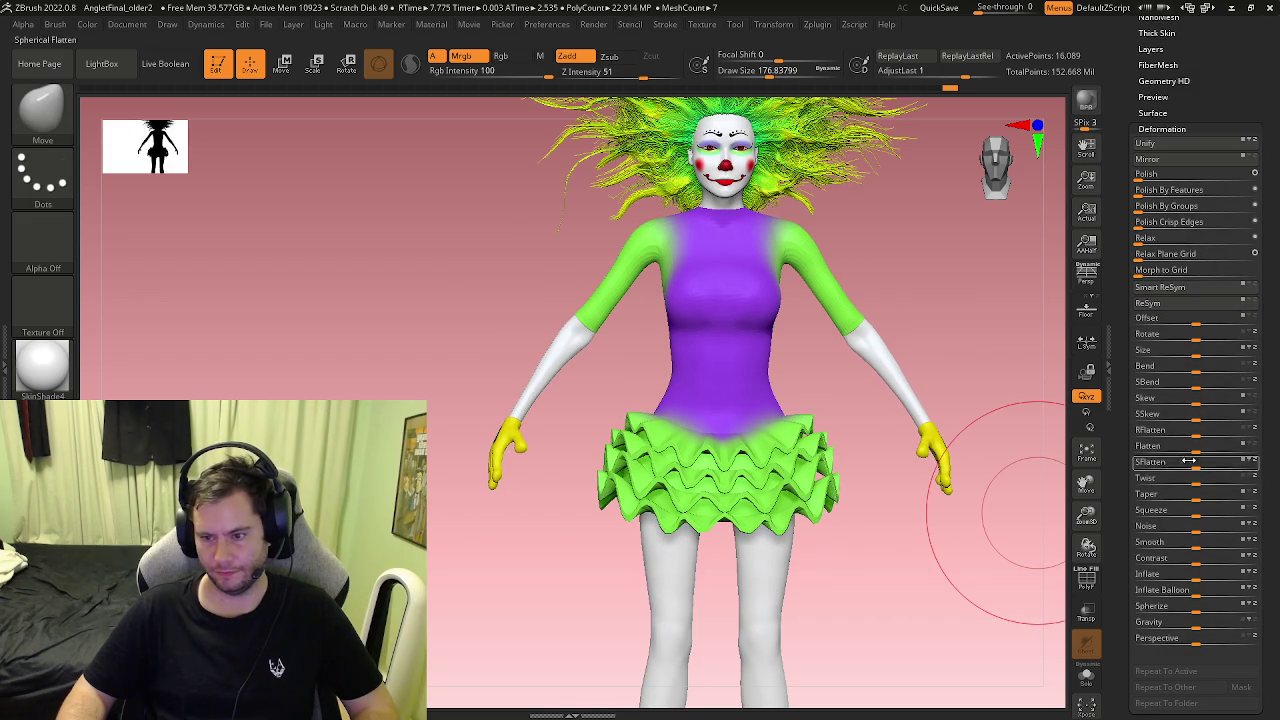
drag(1256, 544, 1256, 544)
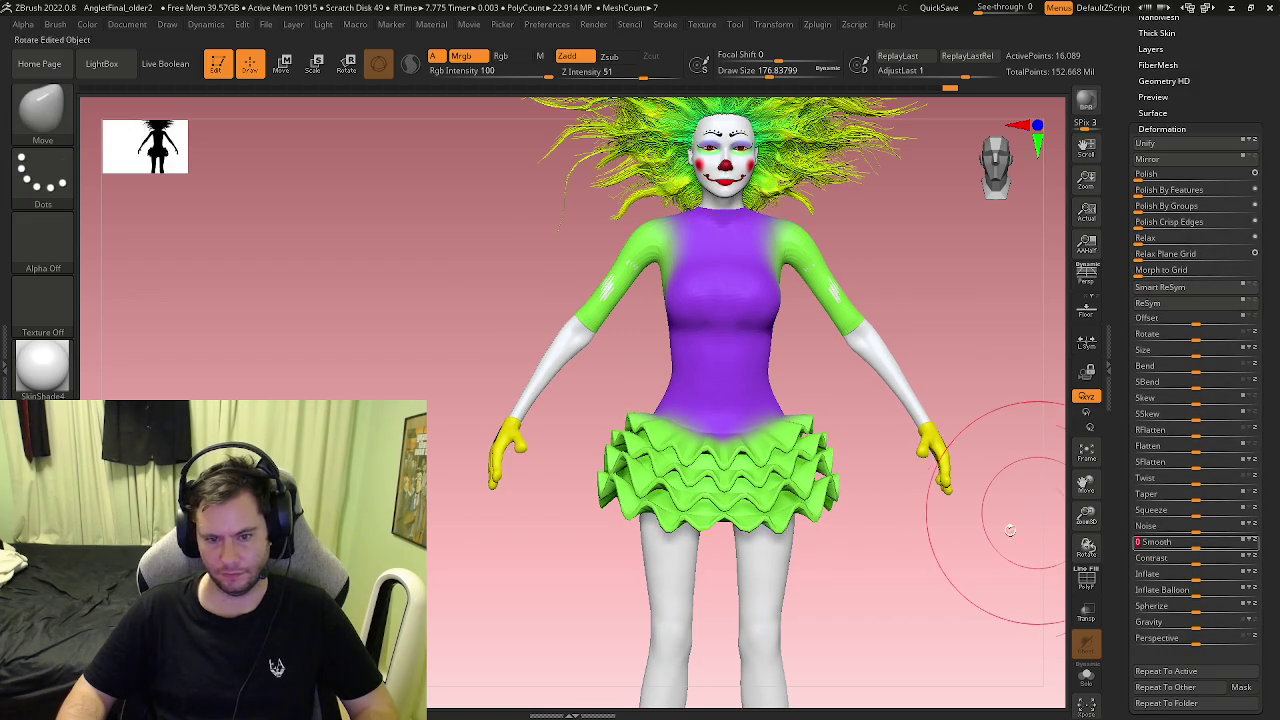
key(f)
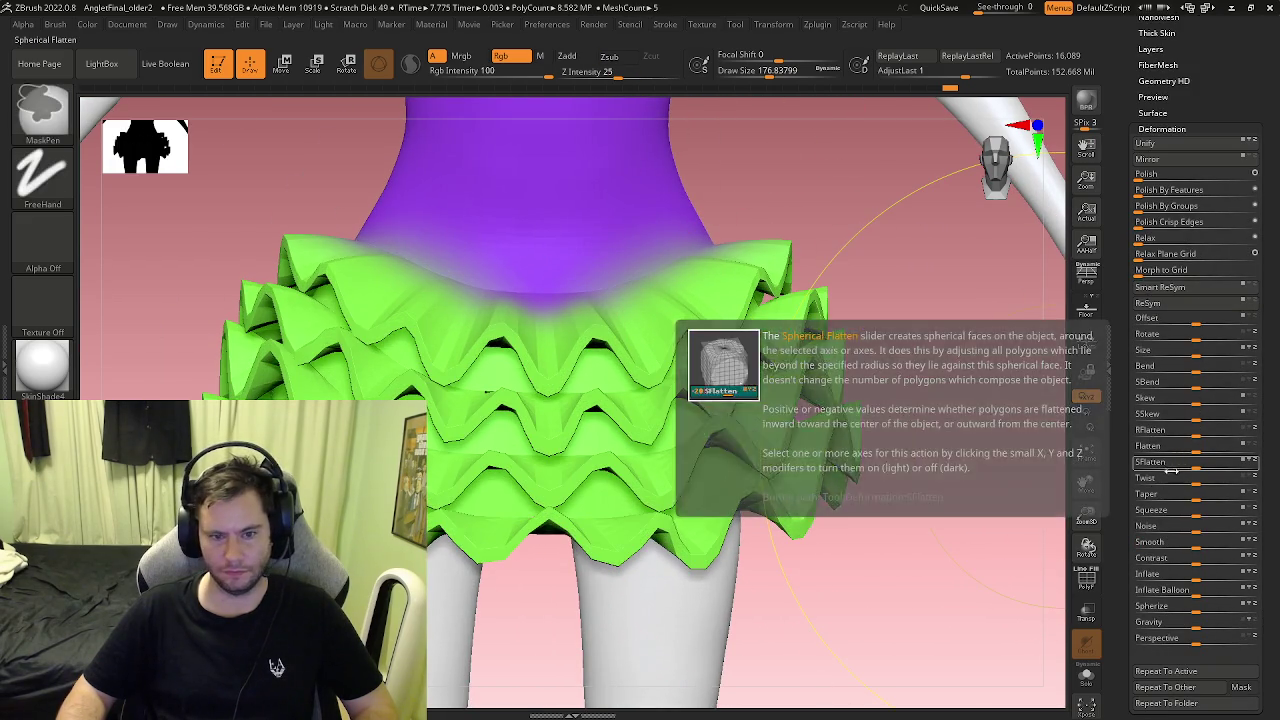
drag(1197, 544, 1272, 544)
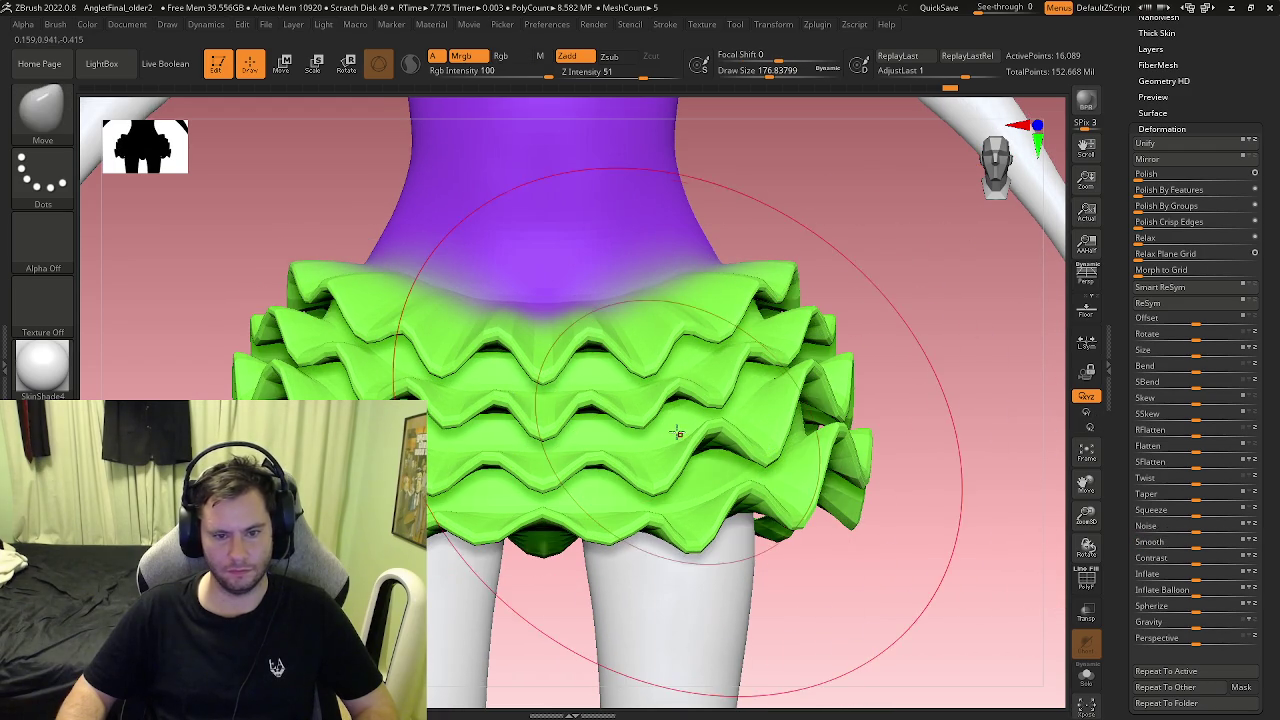
Step: Shrink the Move brush to a draw size of about 59.21
key(b)
key(k)
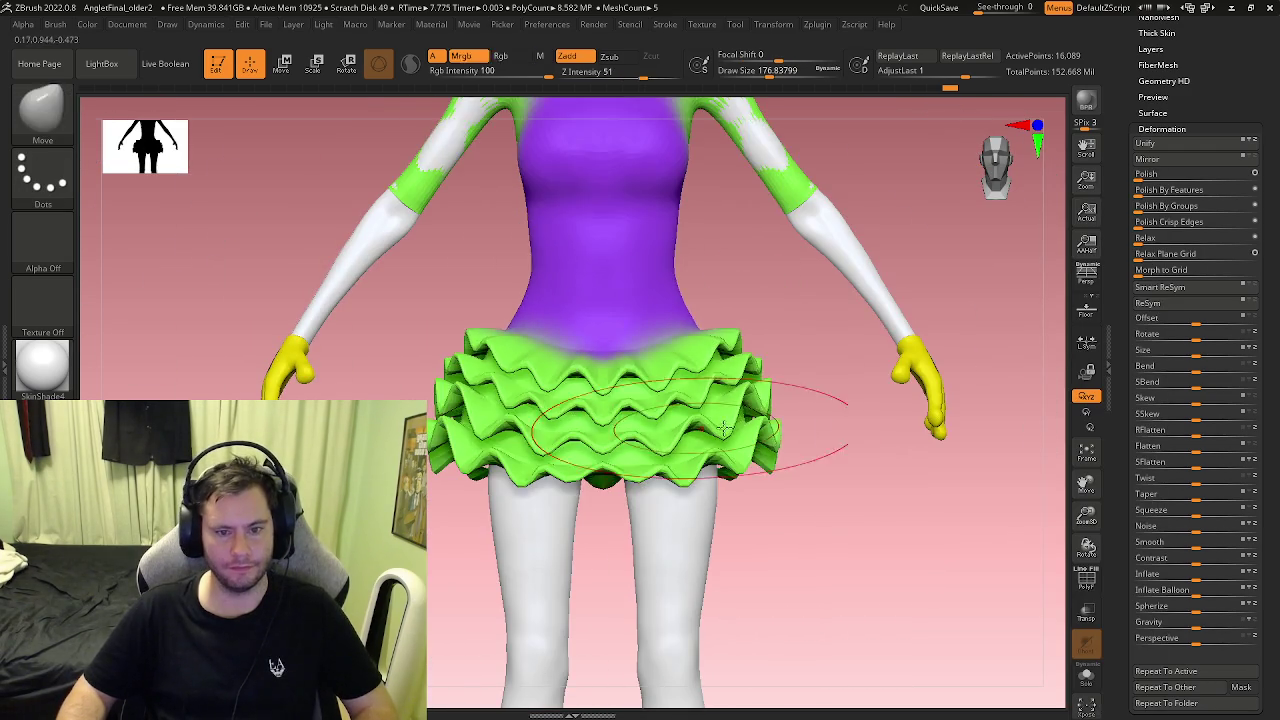
key(s)
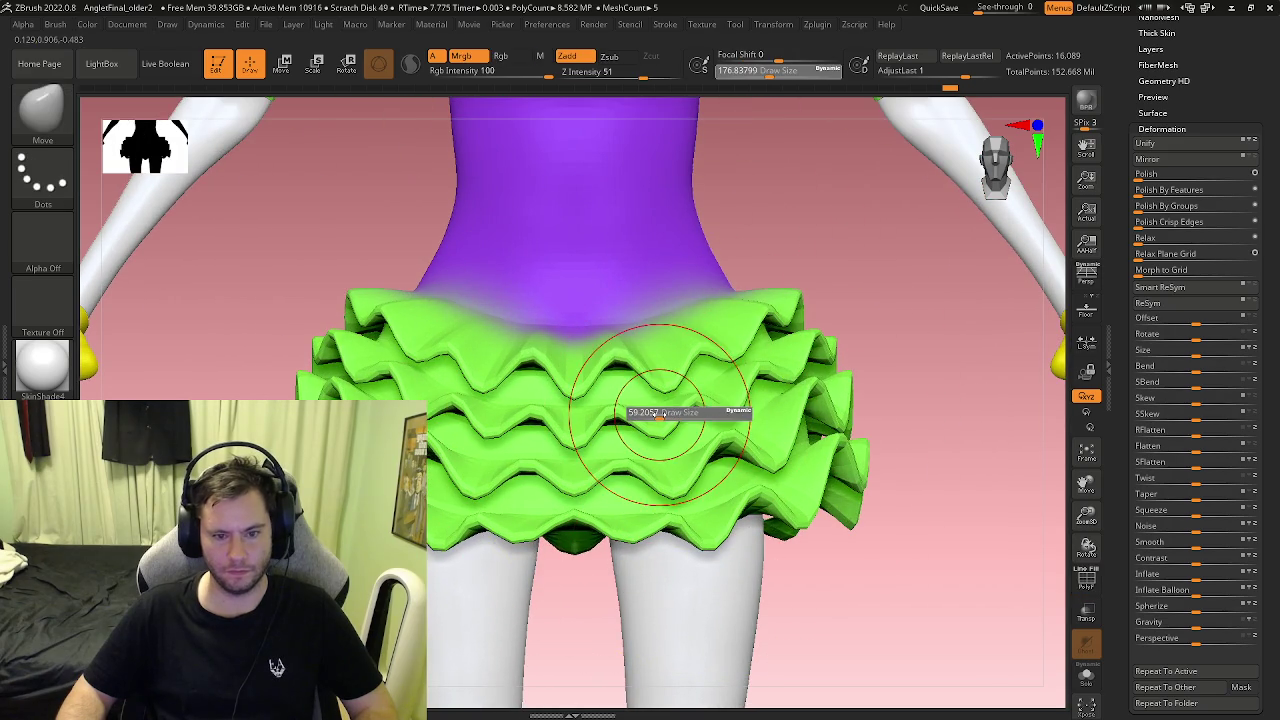
click(1148, 82)
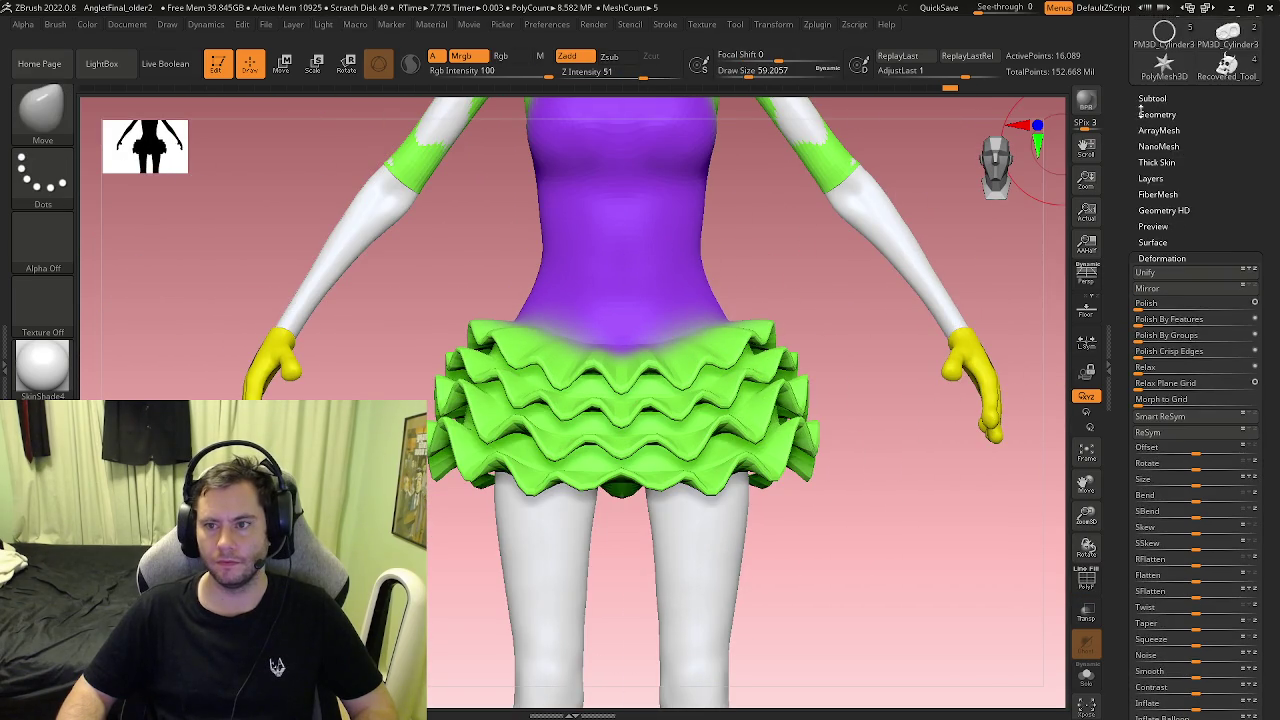
Step: Subdivide the skirt once to level 2 at 64,158 points and undo a stray ruffle edit
click(1149, 114)
click(1166, 140)
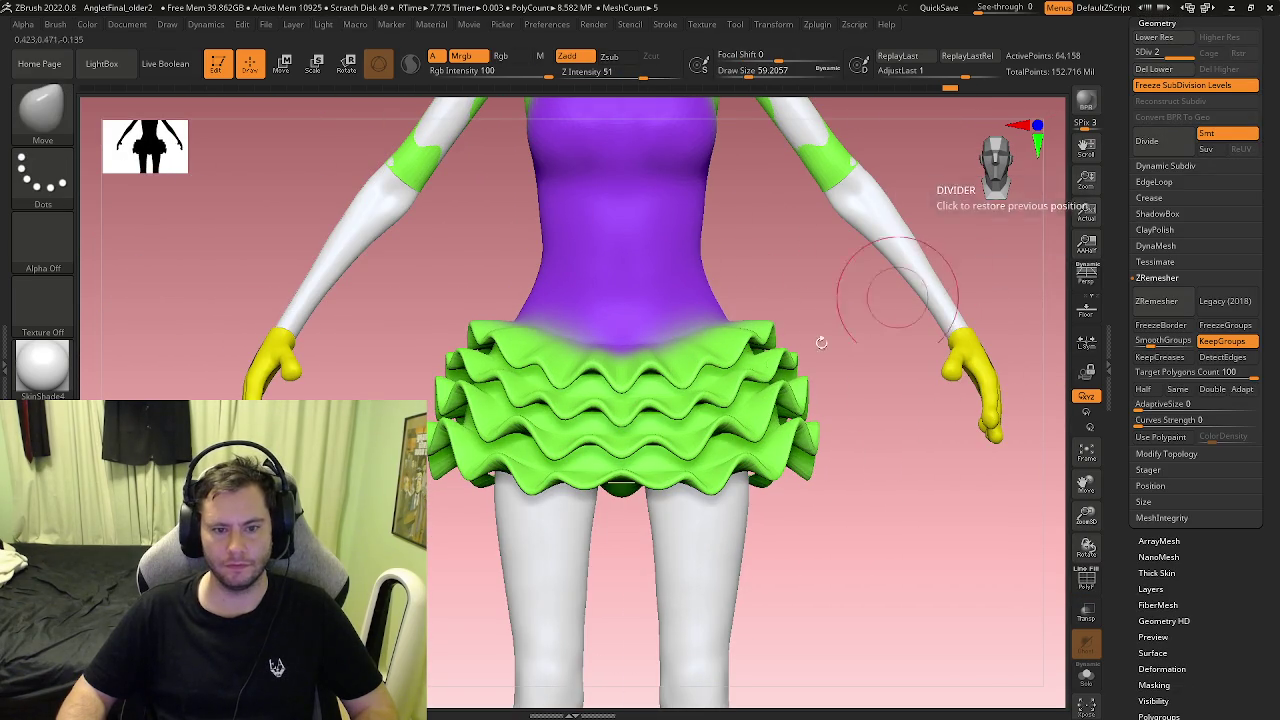
ctrl+right_drag(710, 375, 541, 416)
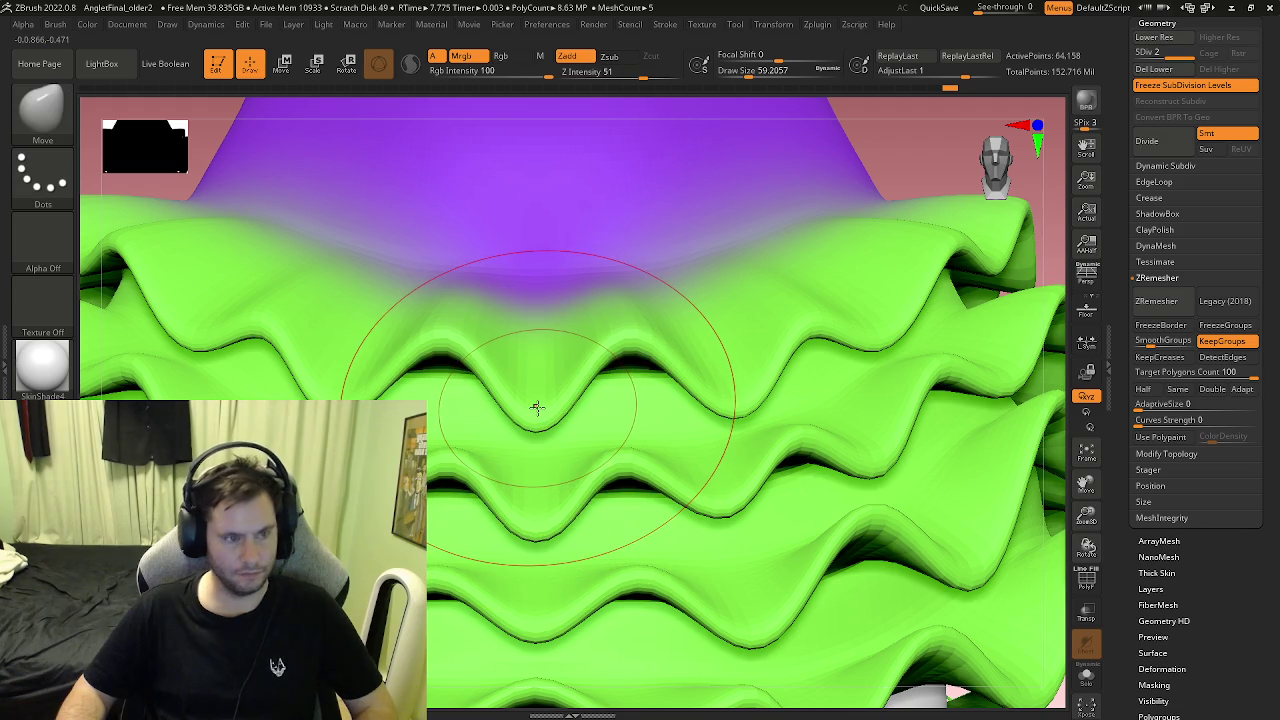
key(ctrl)
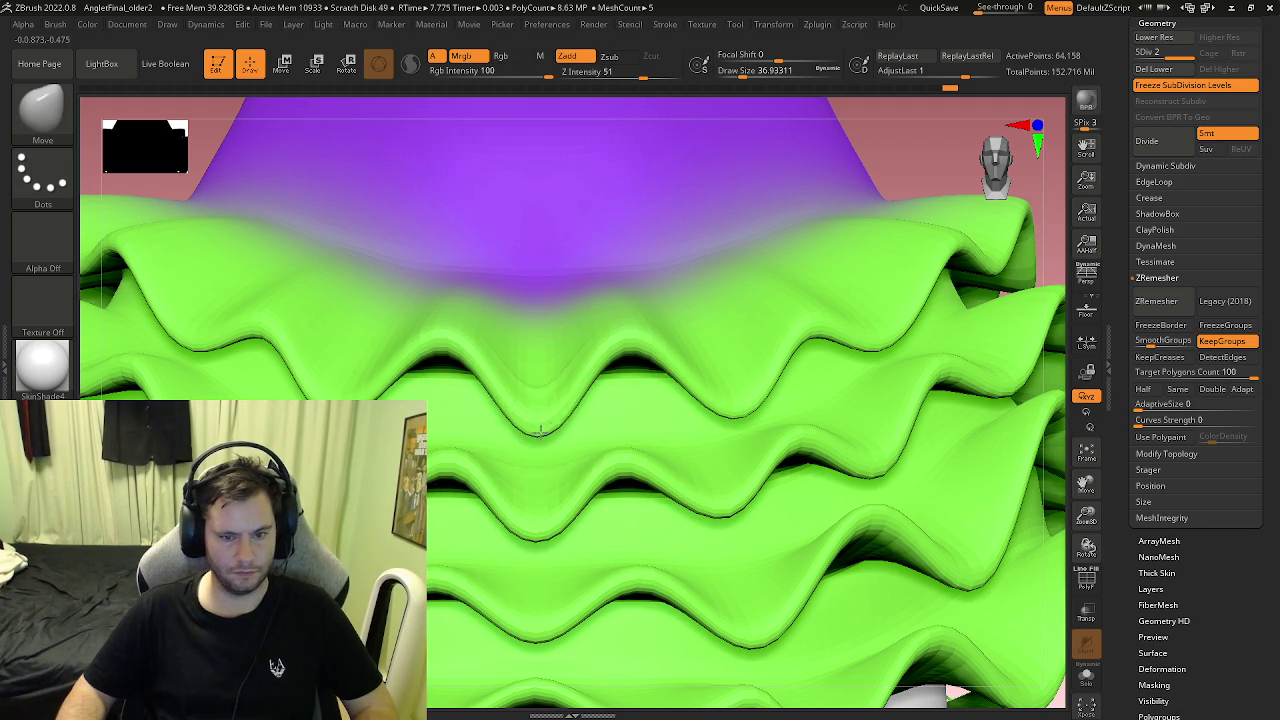
key(ctrl+z)
Step: Pull the middle ruffle valley lower and a crest upward, then view the whole skirt
click(64, 30)
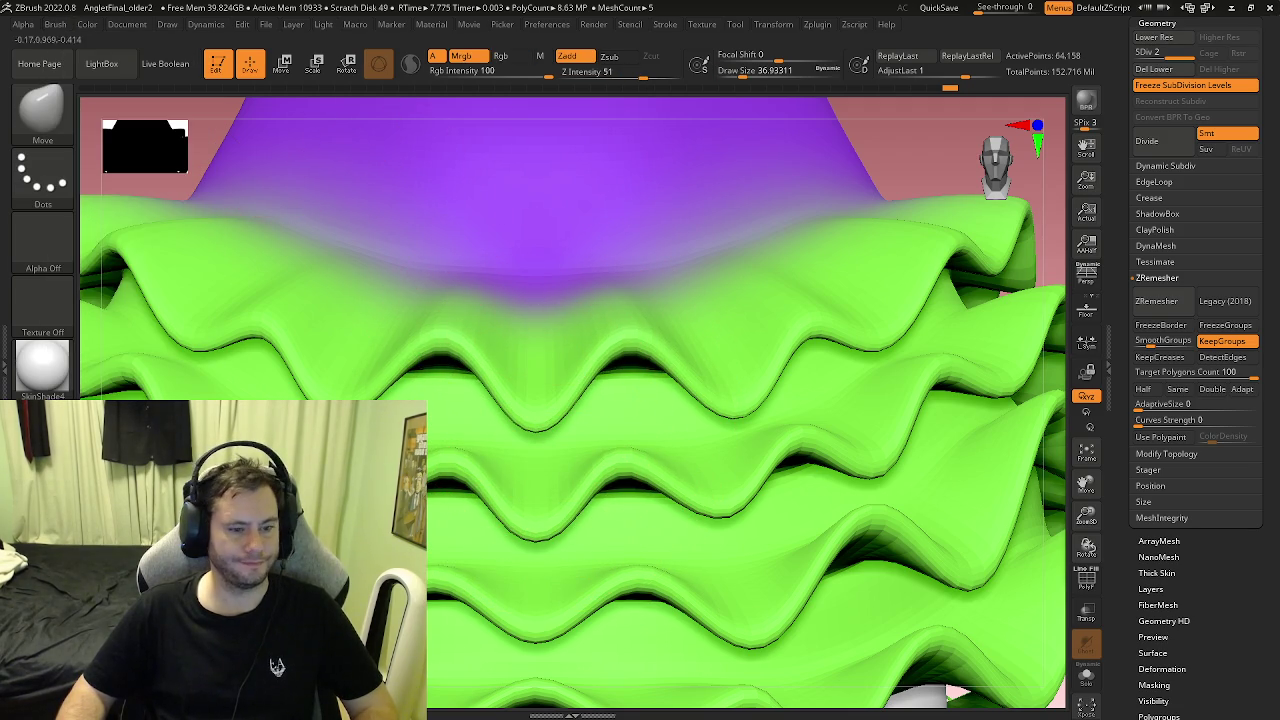
click(56, 25)
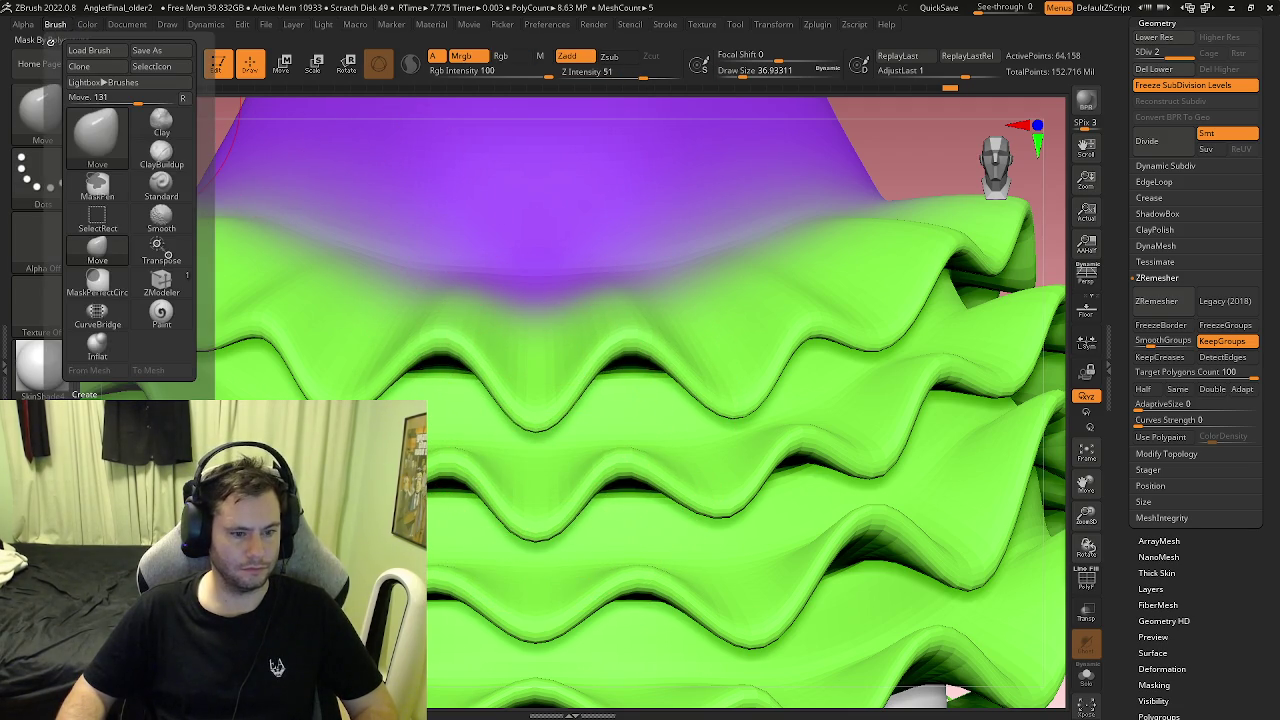
drag(543, 414, 536, 461)
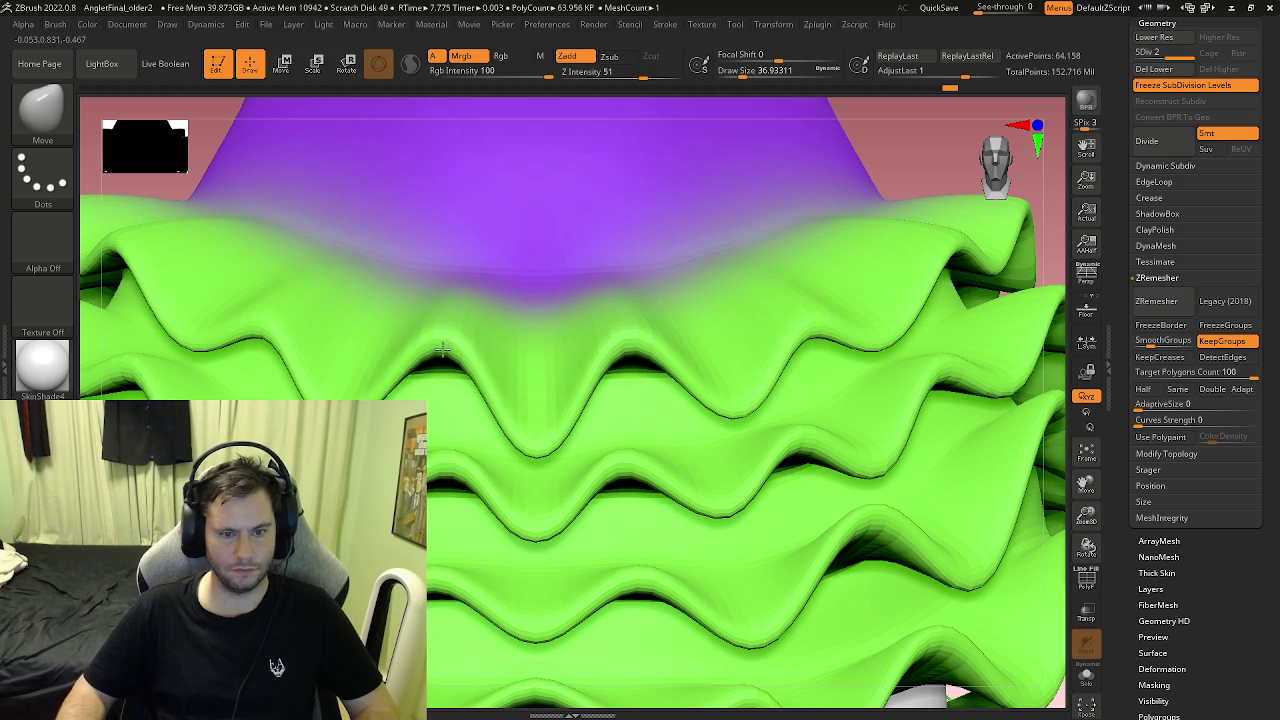
drag(443, 349, 447, 321)
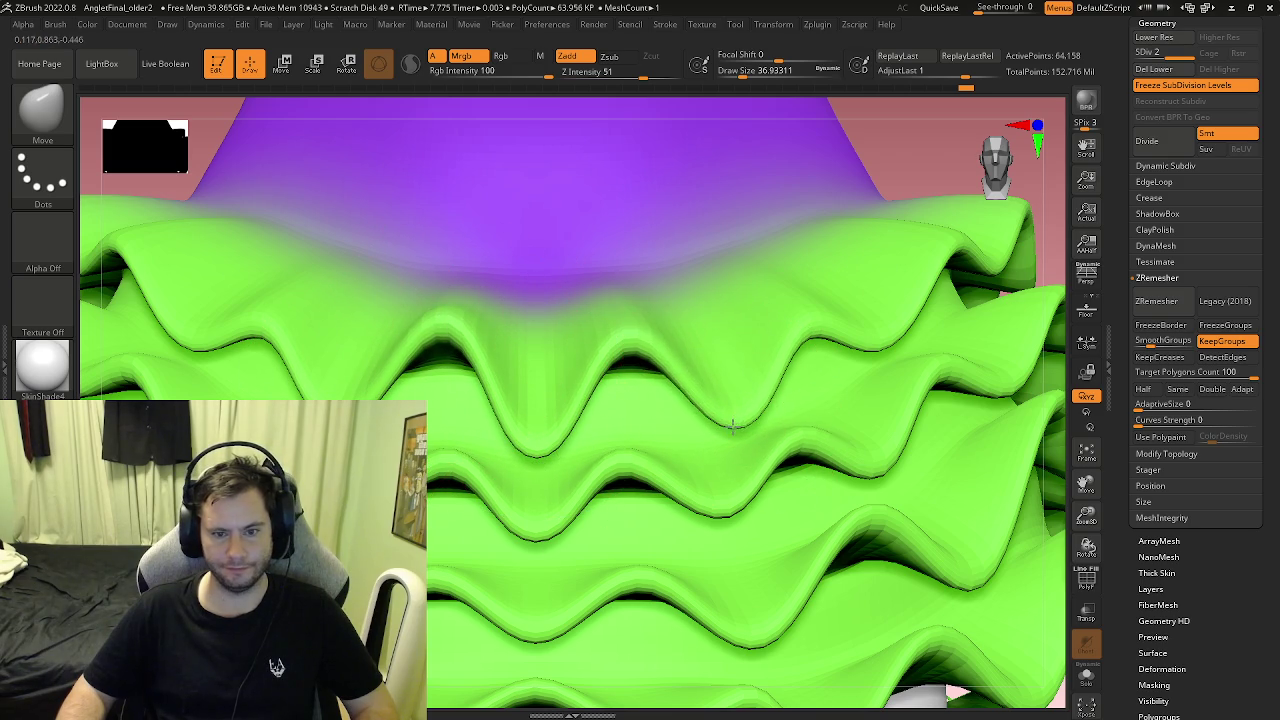
mouse_move(620, 337)
ctrl+right_down()
mouse_move(600, 375)
mouse_move(617, 380)
ctrl+right_up()
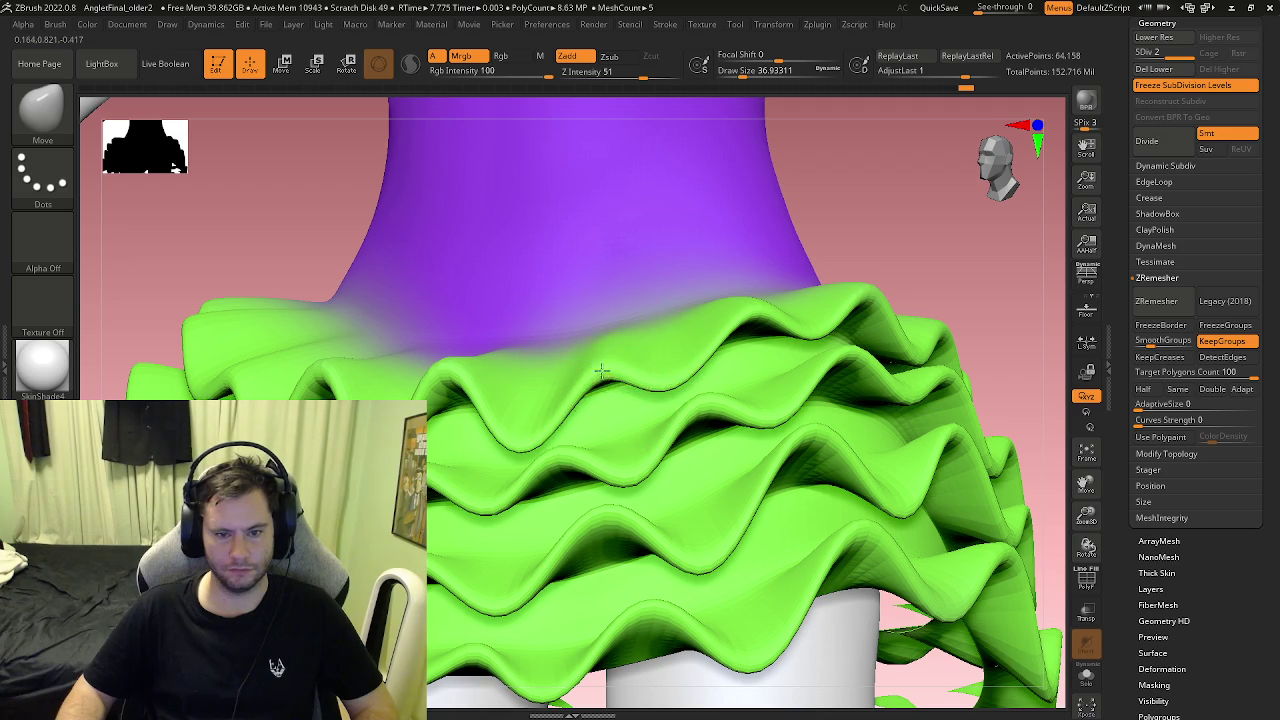
Step: Pull the top ruffle toward the bodice and toggle the skirt between subdivision levels 1 and 2
drag(601, 371, 589, 325)
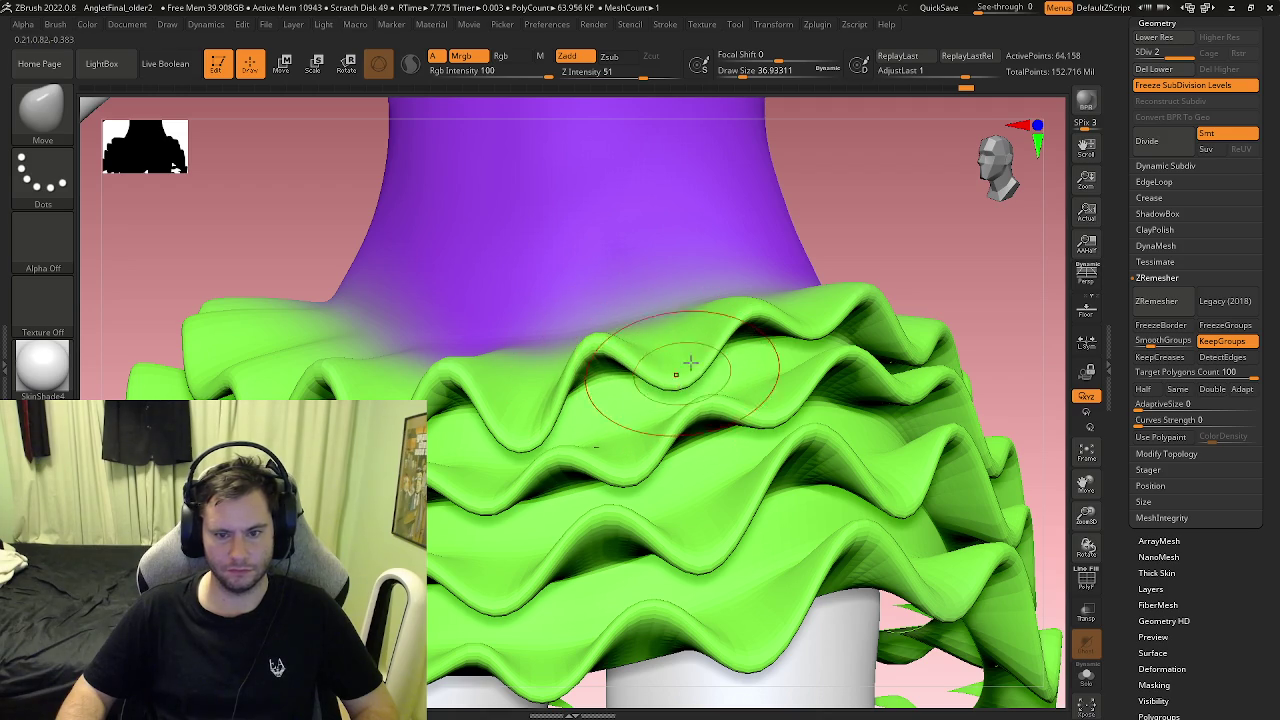
key(f)
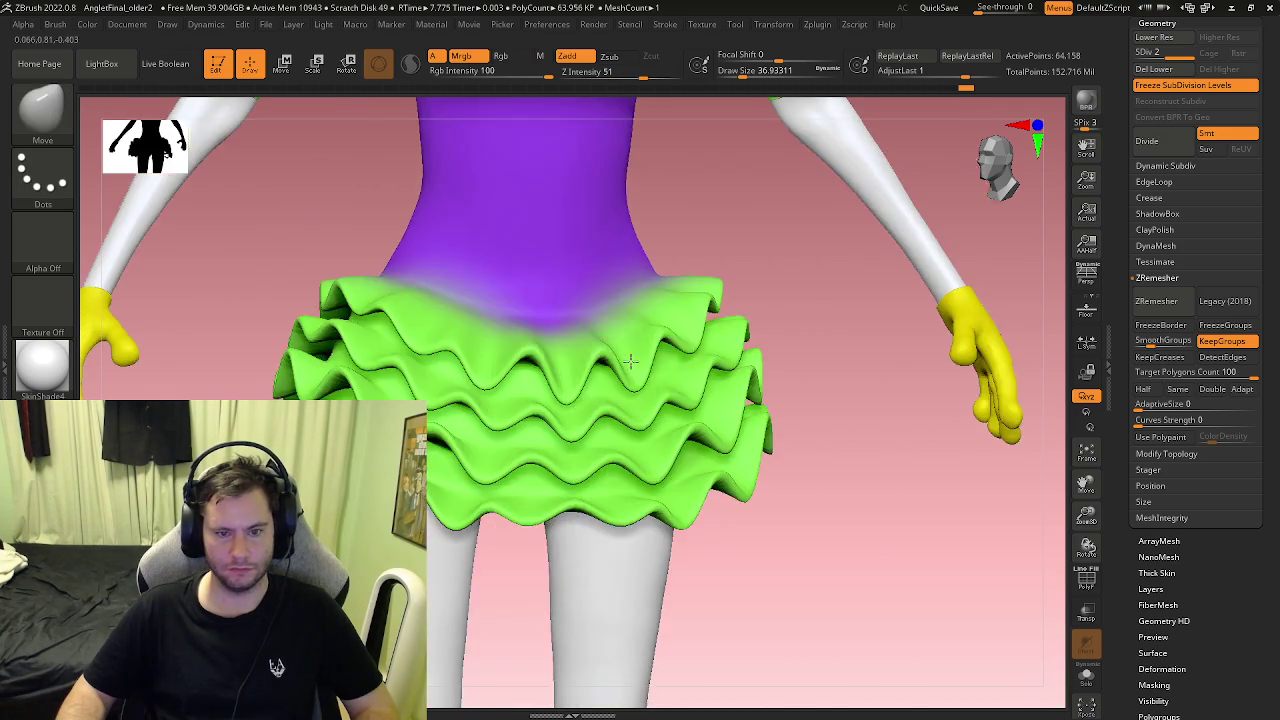
right_drag(760, 330, 806, 322)
key(ctrl+shift)
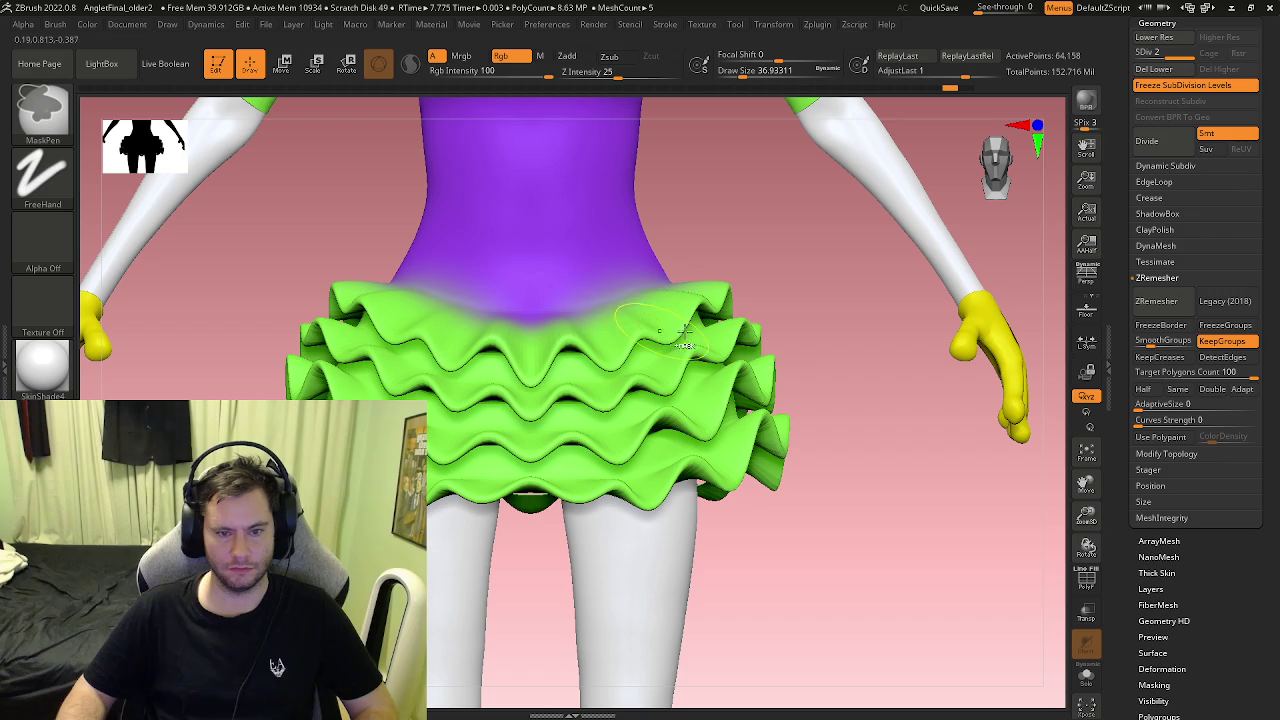
key(shift+d)
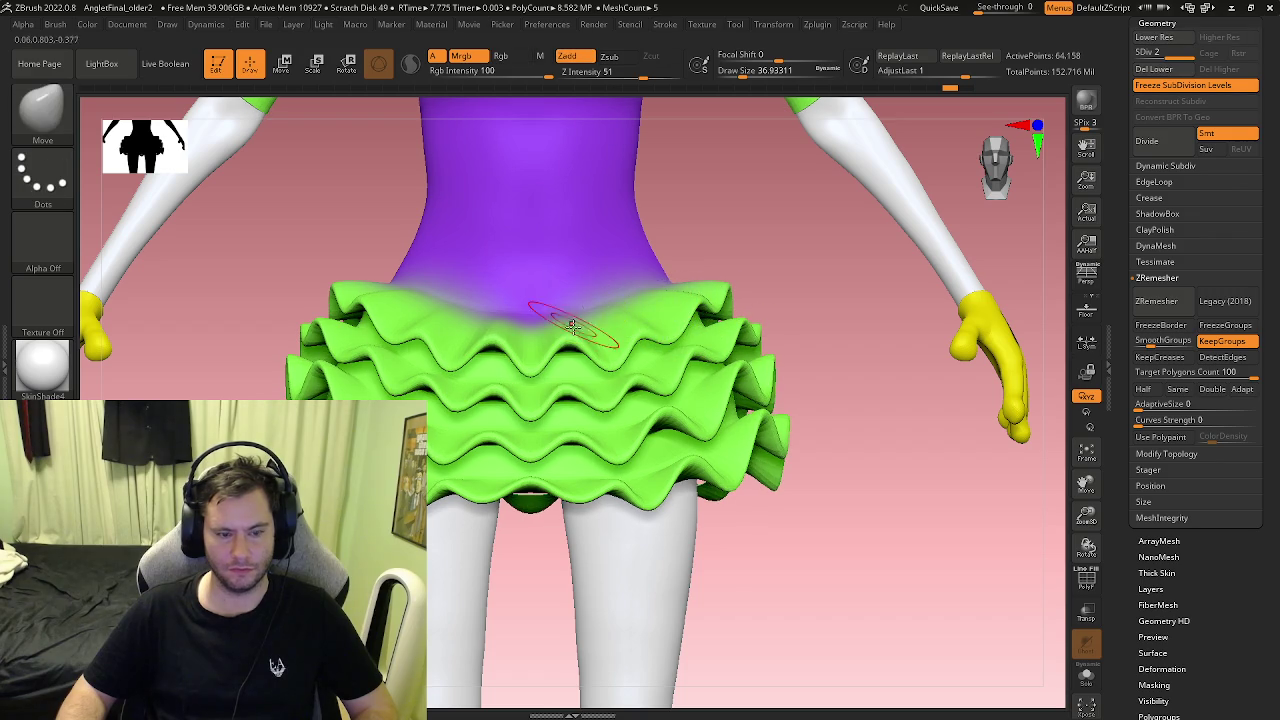
key(d)
ctrl+right_drag(674, 312, 636, 408)
Step: Deepen the central trough, raise crests and pull the bottom frill edge down
drag(491, 371, 500, 410)
drag(414, 337, 432, 290)
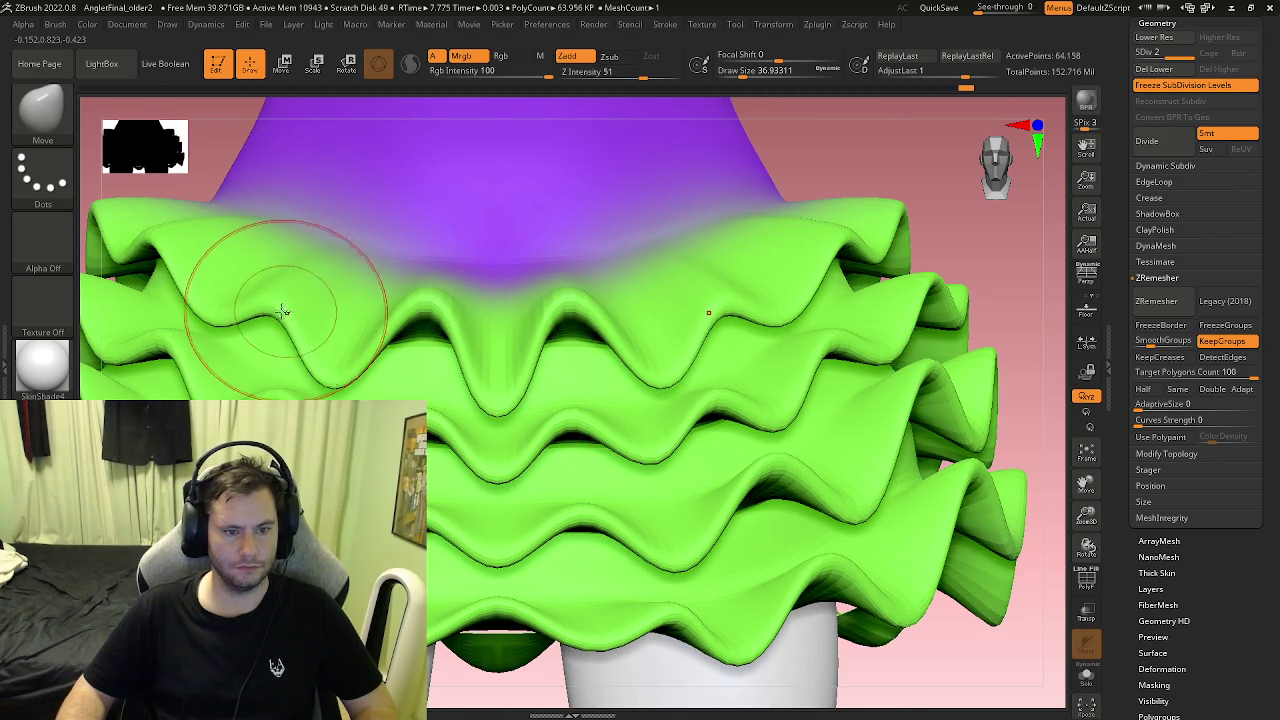
drag(286, 300, 282, 255)
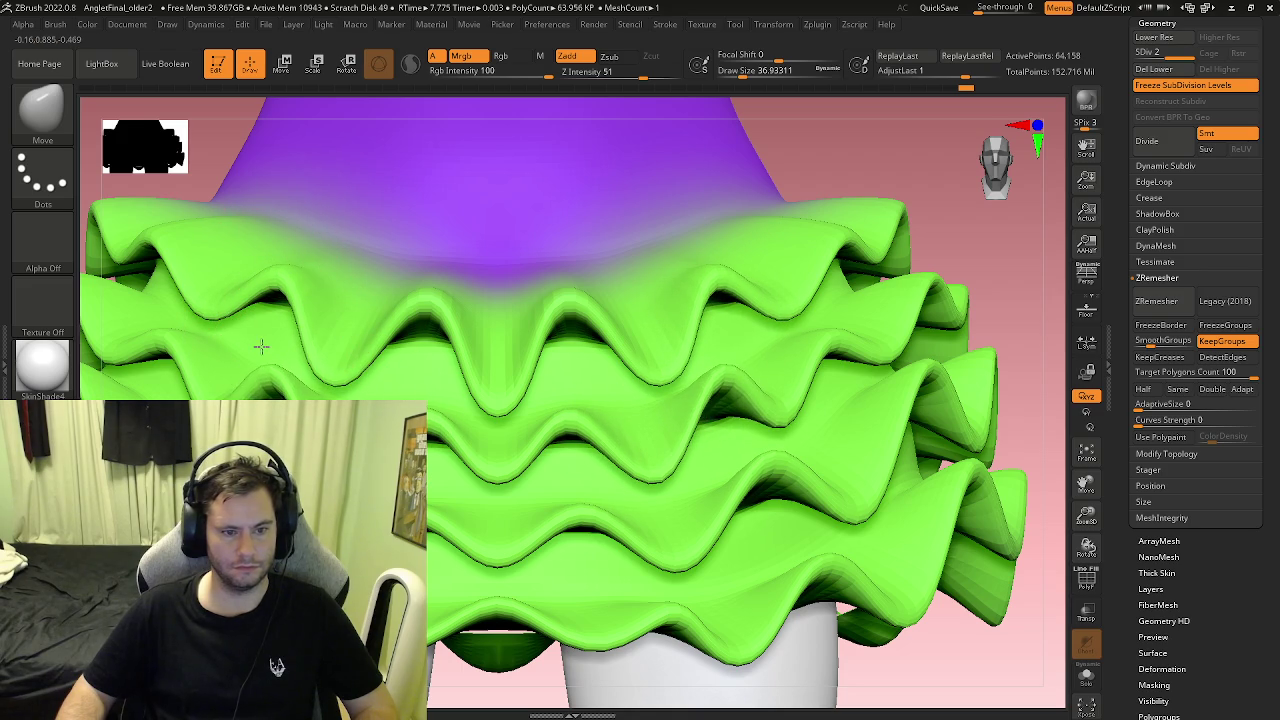
drag(620, 460, 540, 400)
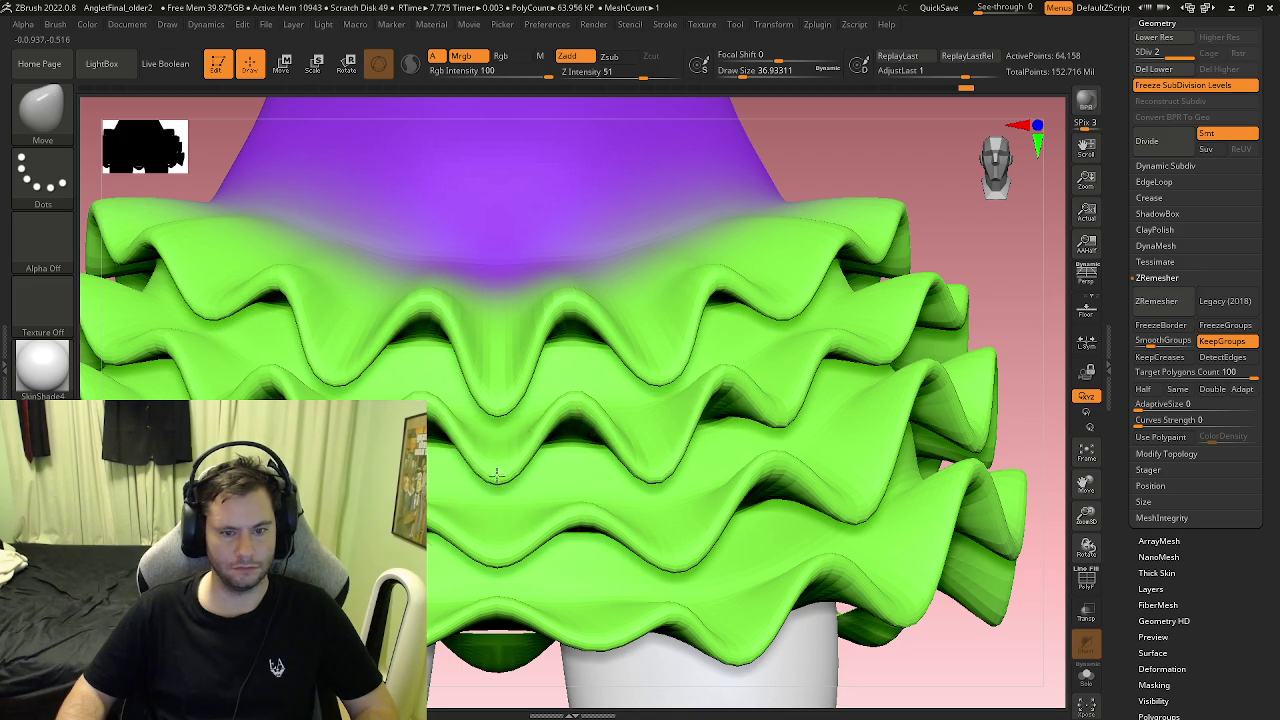
alt+right_drag(496, 474, 496, 453)
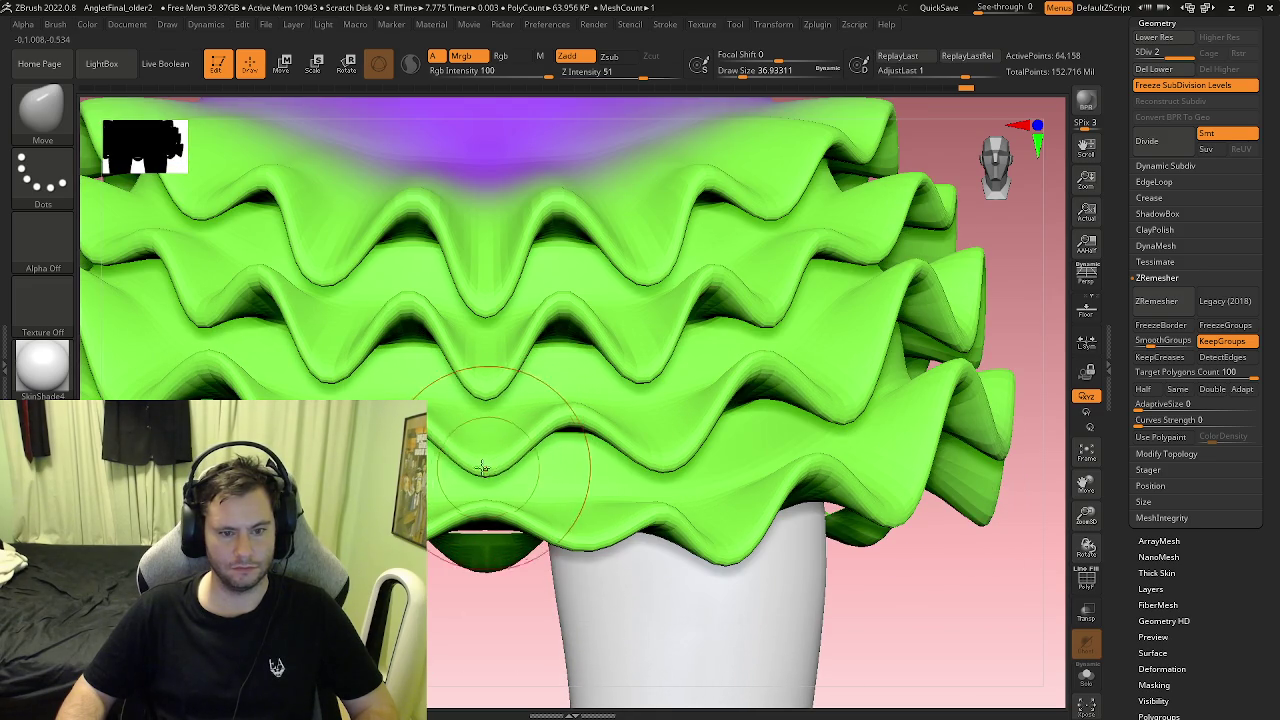
drag(487, 458, 545, 420)
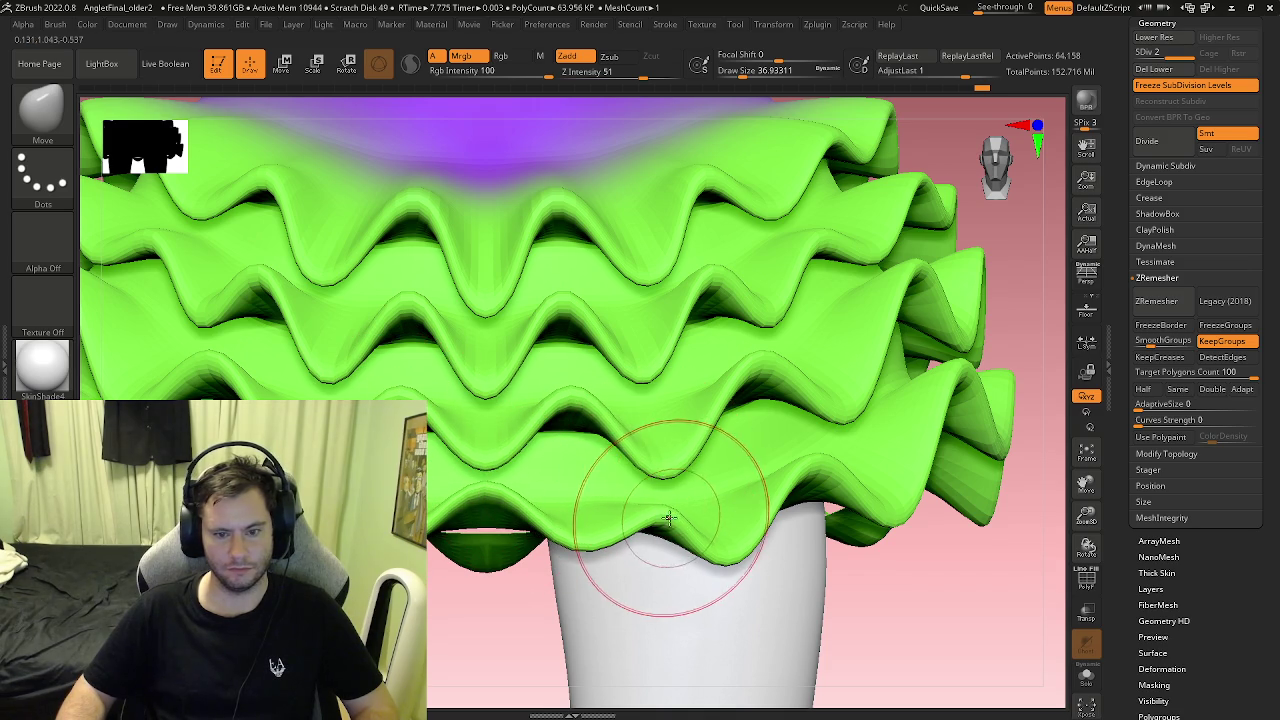
drag(580, 537, 582, 578)
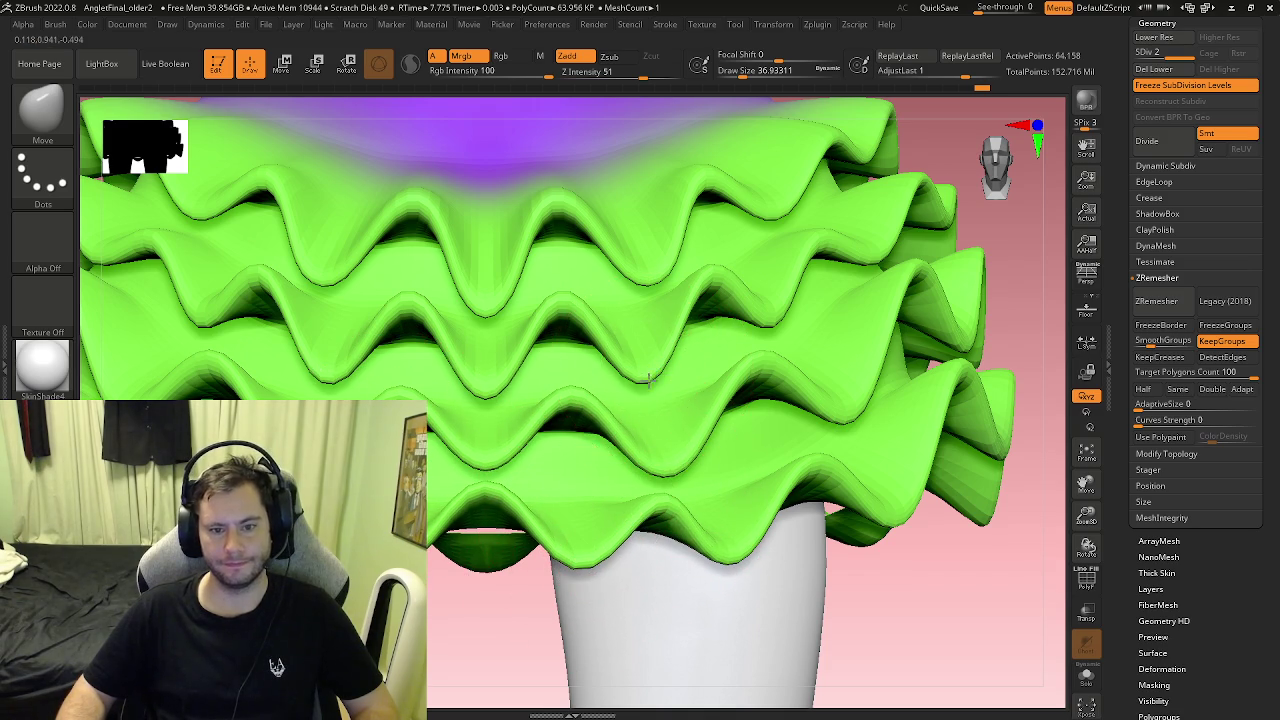
right_drag(669, 388, 543, 371)
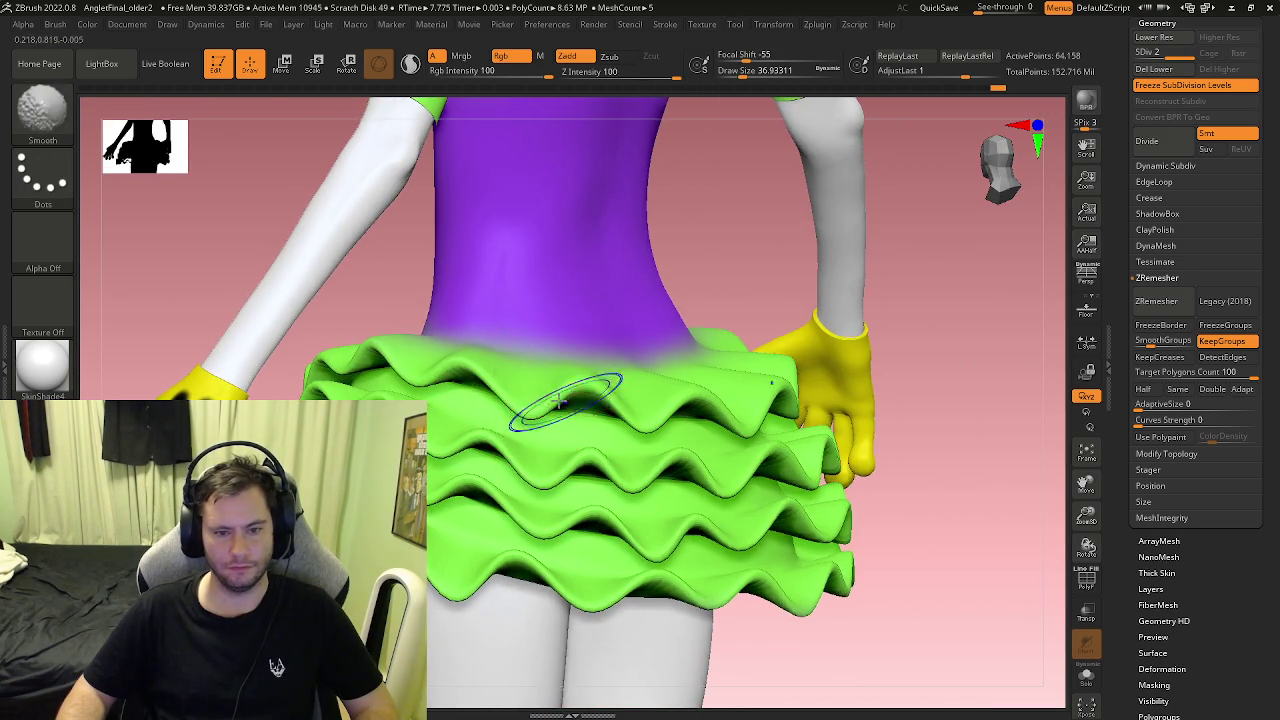
Step: Show the dress in Solo mode and push and pull frill ridges around the middle tier
click(1070, 670)
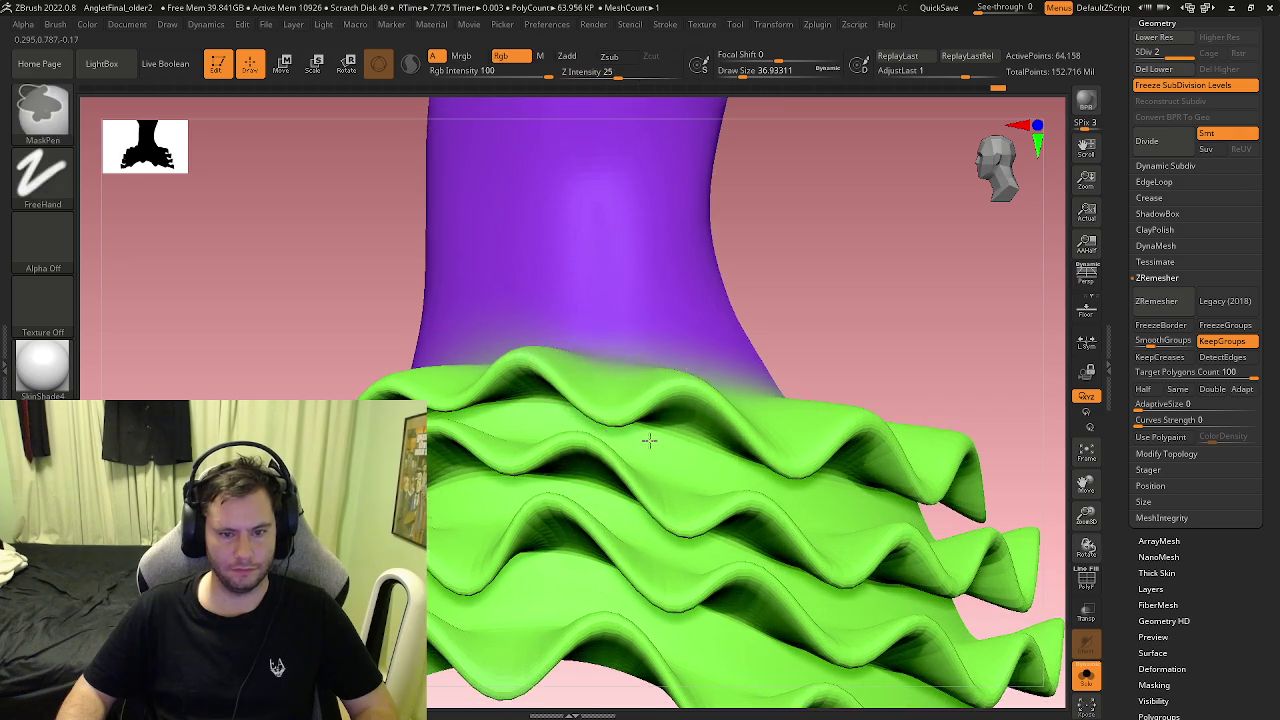
drag(559, 362, 560, 334)
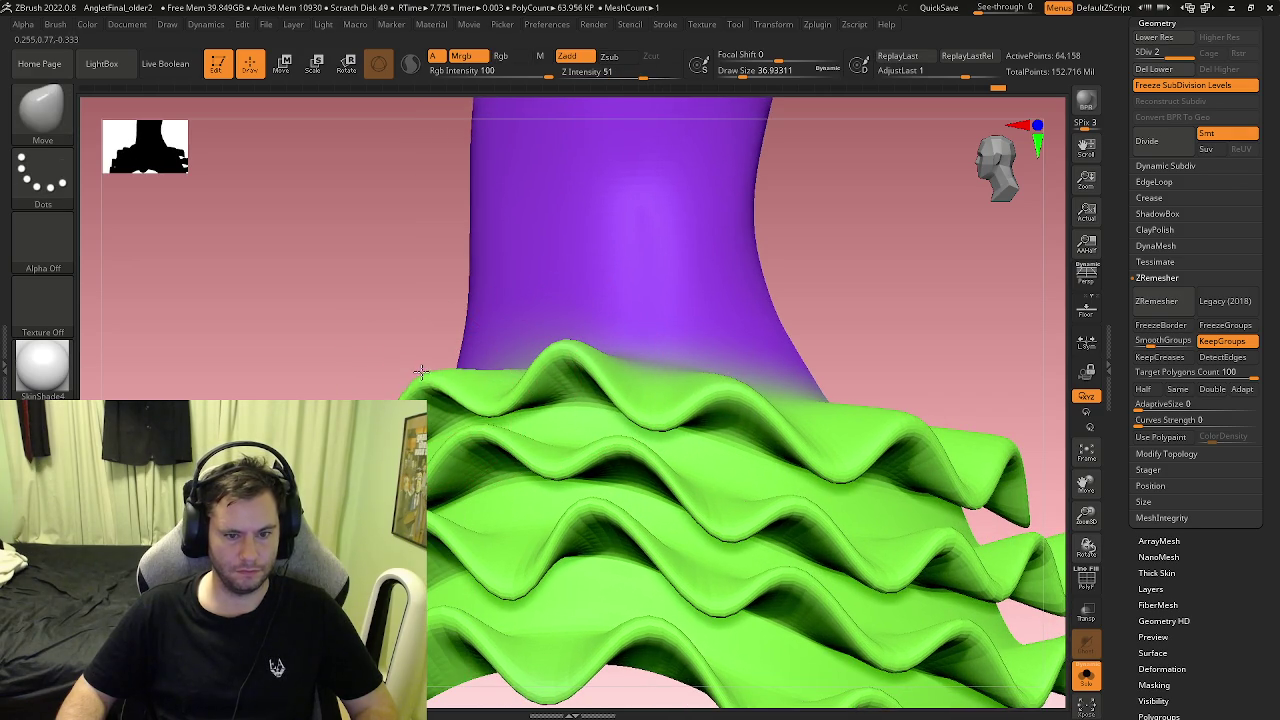
right_drag(482, 445, 420, 410)
drag(555, 398, 547, 433)
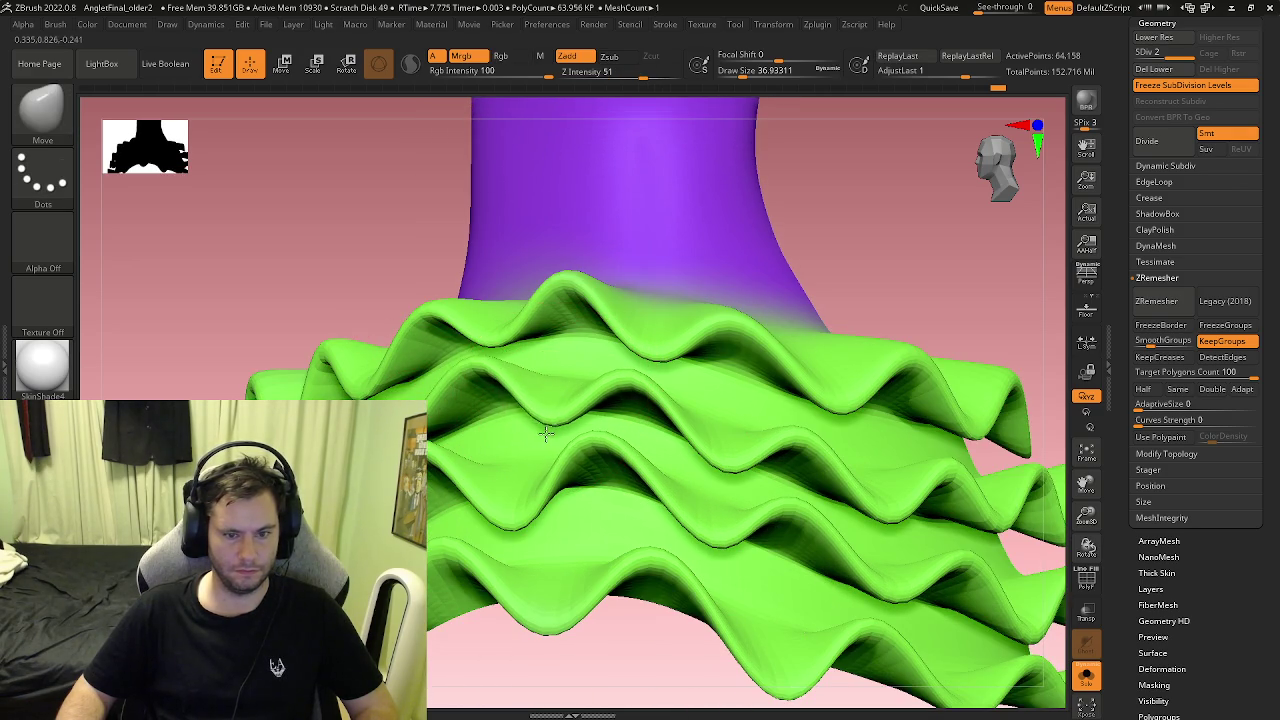
drag(483, 368, 478, 342)
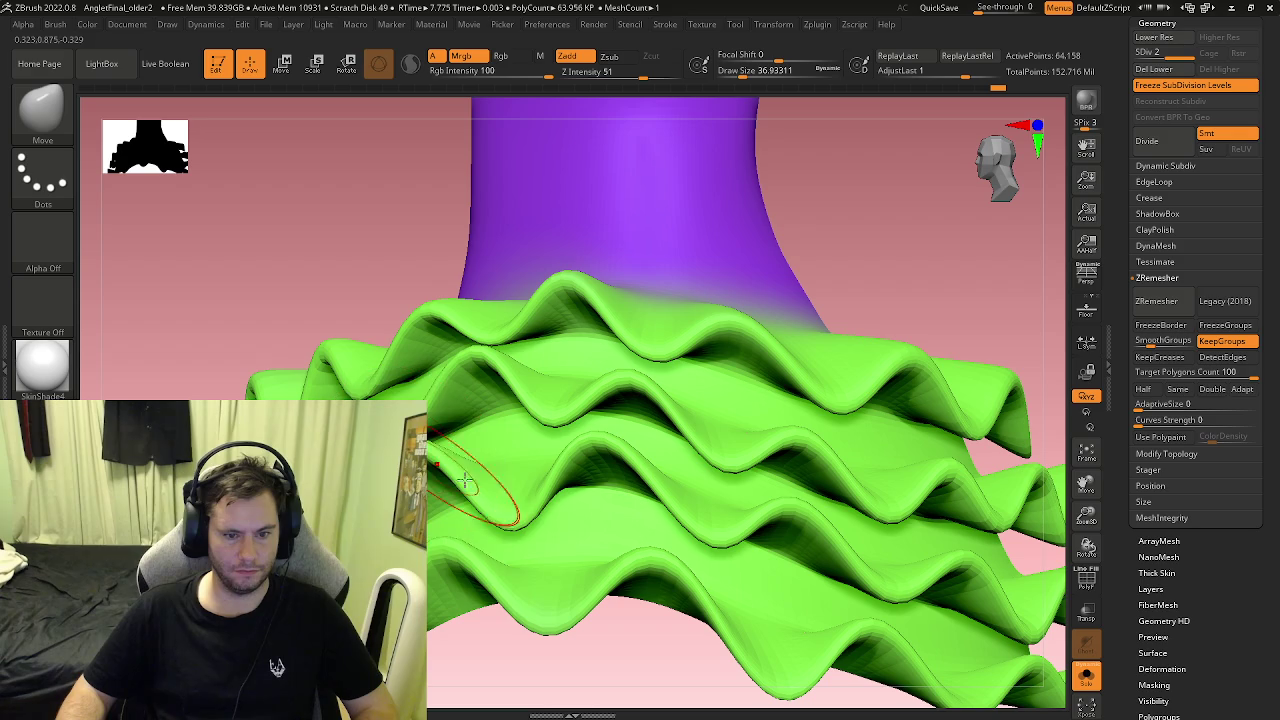
drag(586, 443, 682, 455)
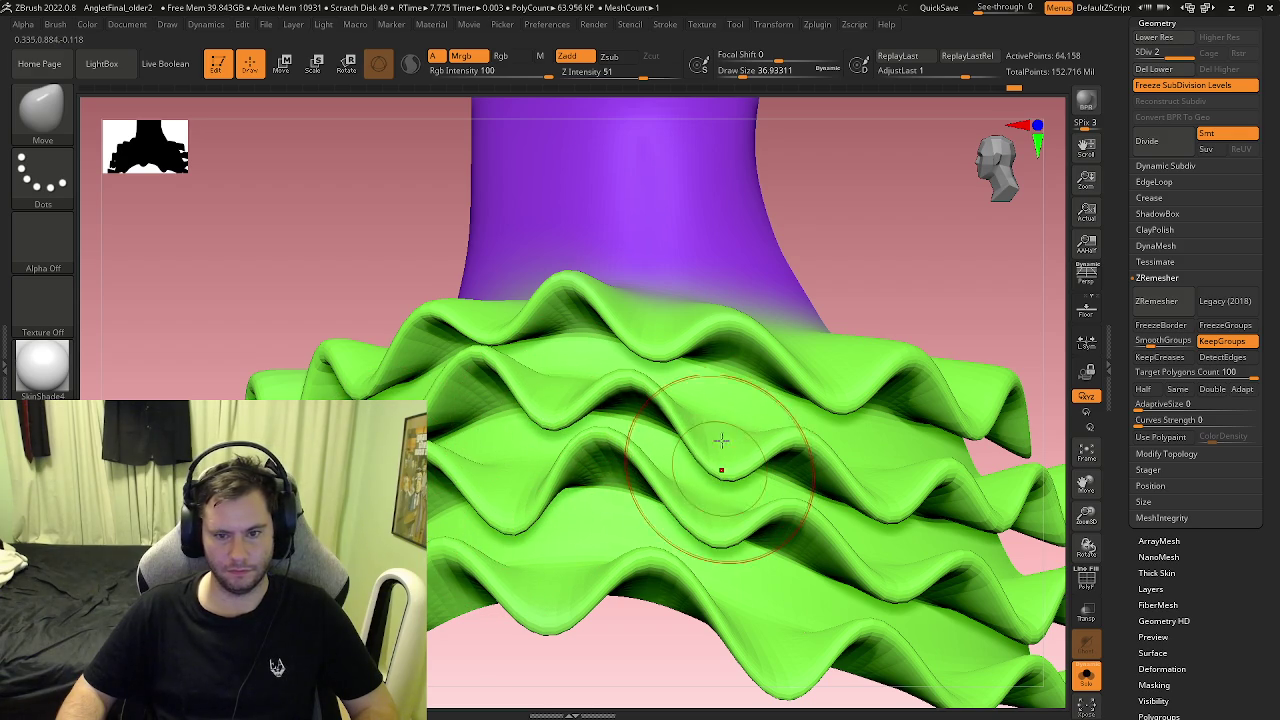
drag(729, 328, 733, 293)
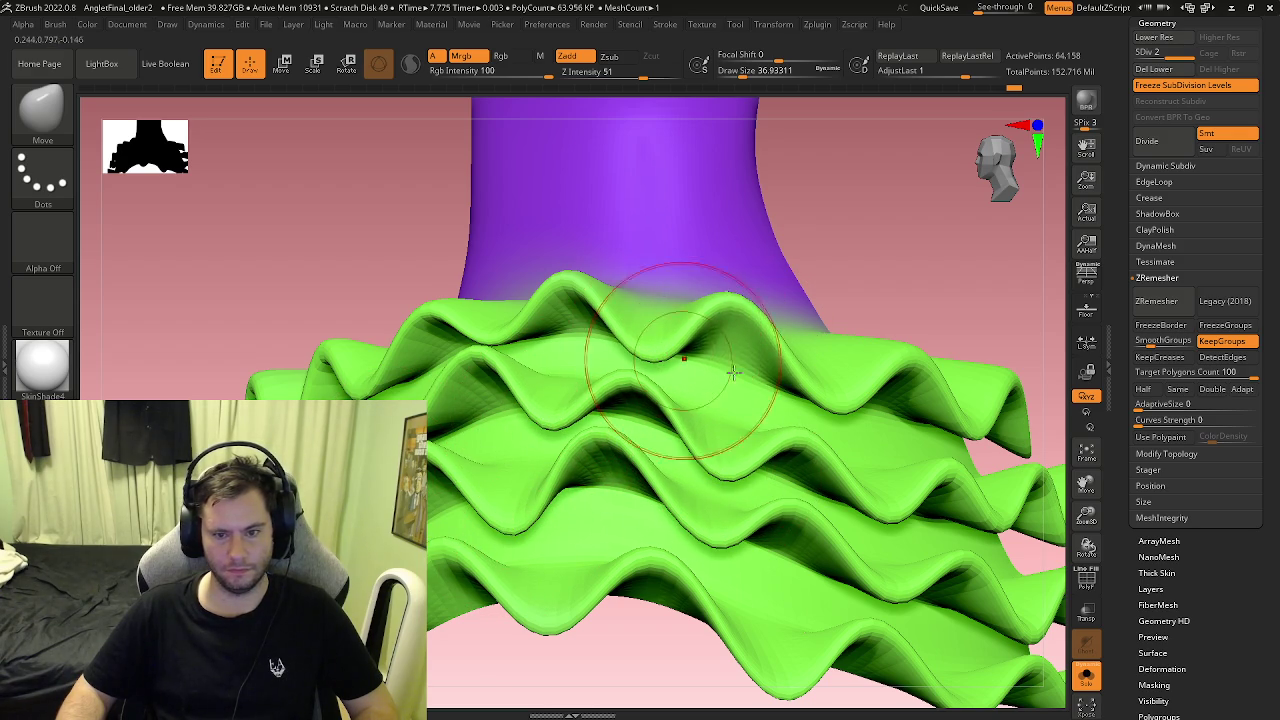
mouse_move(829, 400)
mouse_down()
mouse_move(838, 427)
mouse_move(766, 405)
mouse_up()
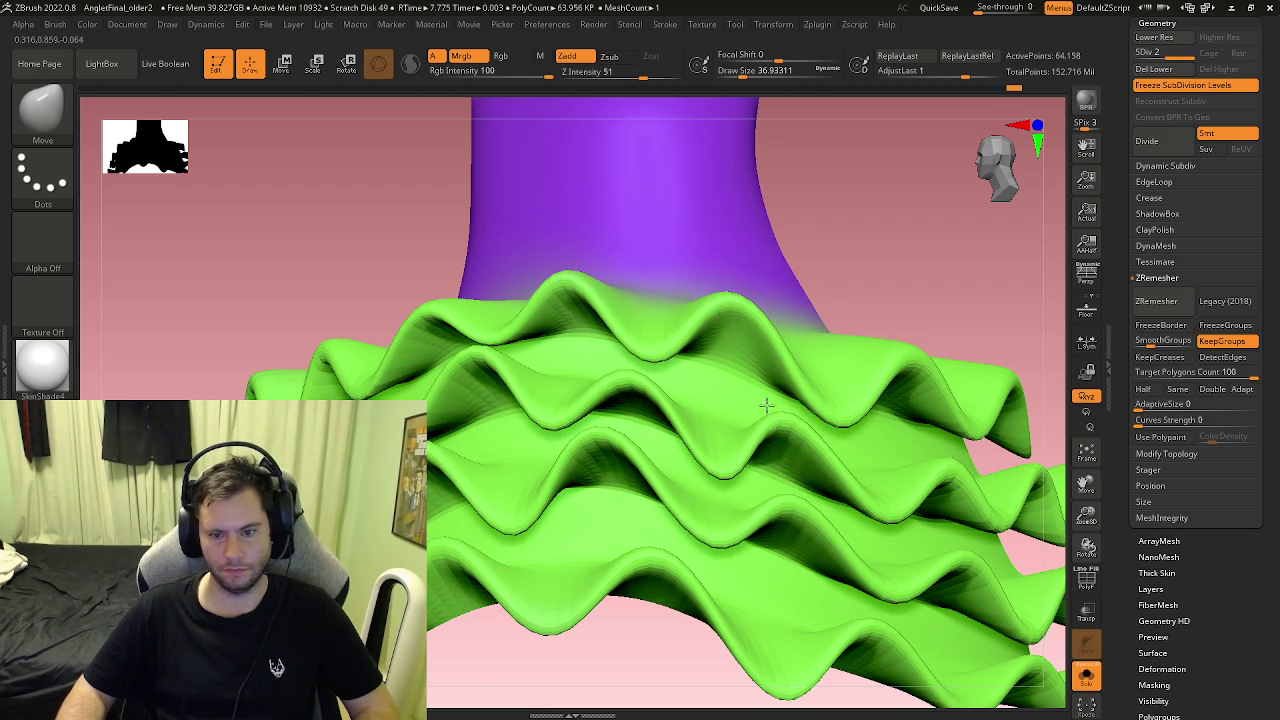
drag(791, 519, 688, 496)
right_drag(688, 496, 651, 491)
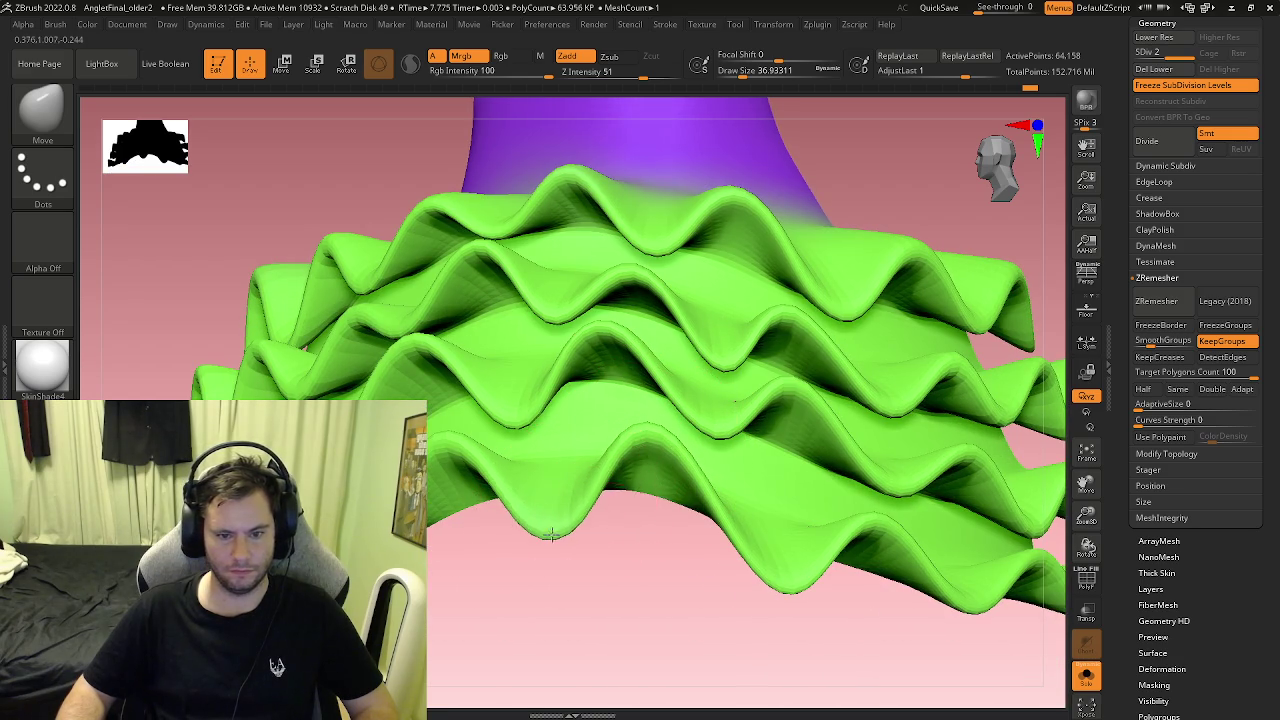
Step: Orbit around the skirt, including its underside, and return to a full front view
right_drag(543, 500, 493, 507)
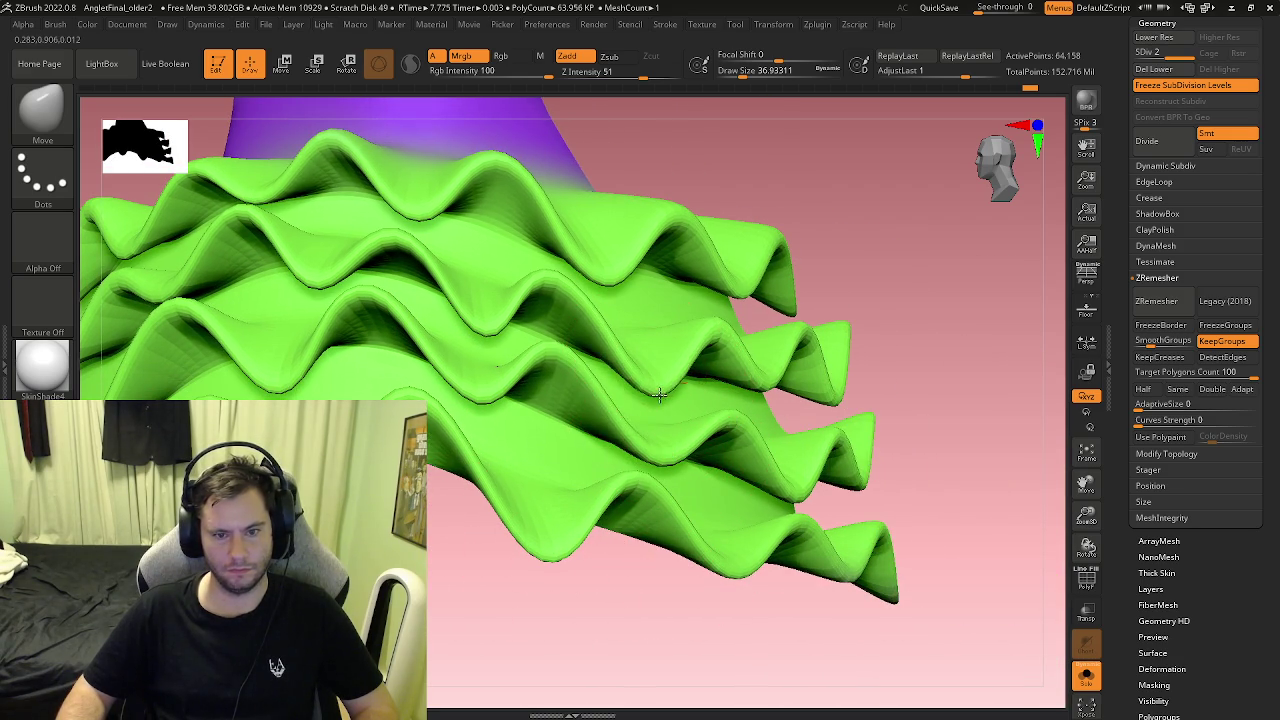
right_drag(659, 395, 568, 582)
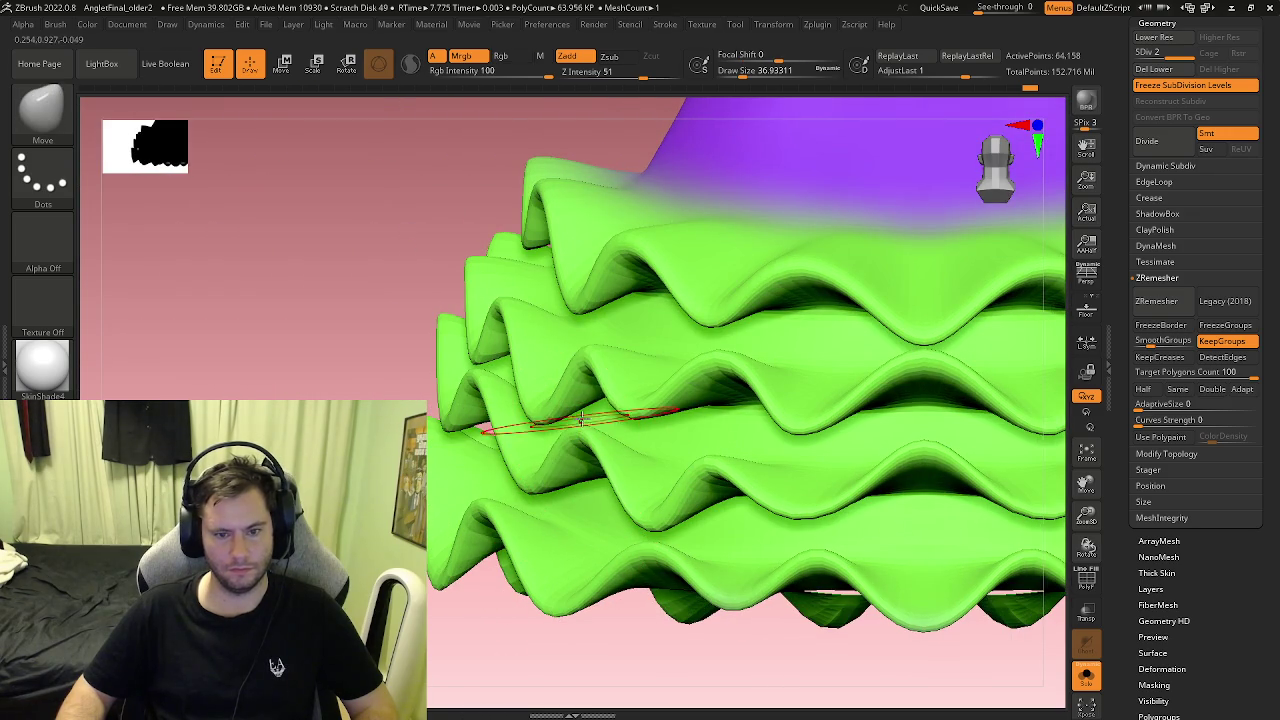
right_drag(659, 487, 628, 459)
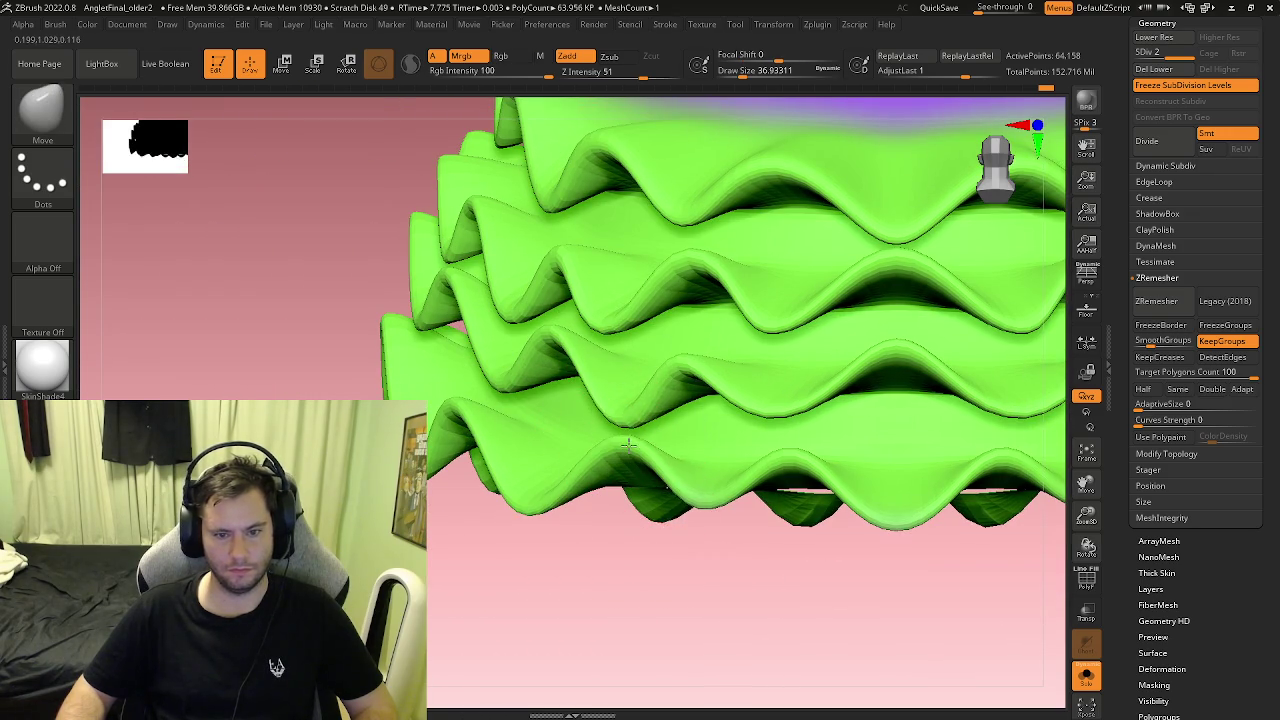
mouse_move(690, 270)
right_down()
mouse_move(558, 335)
mouse_move(614, 251)
right_up()
mouse_move(725, 300)
ctrl+right_down()
mouse_move(550, 300)
mouse_move(768, 316)
ctrl+right_up()
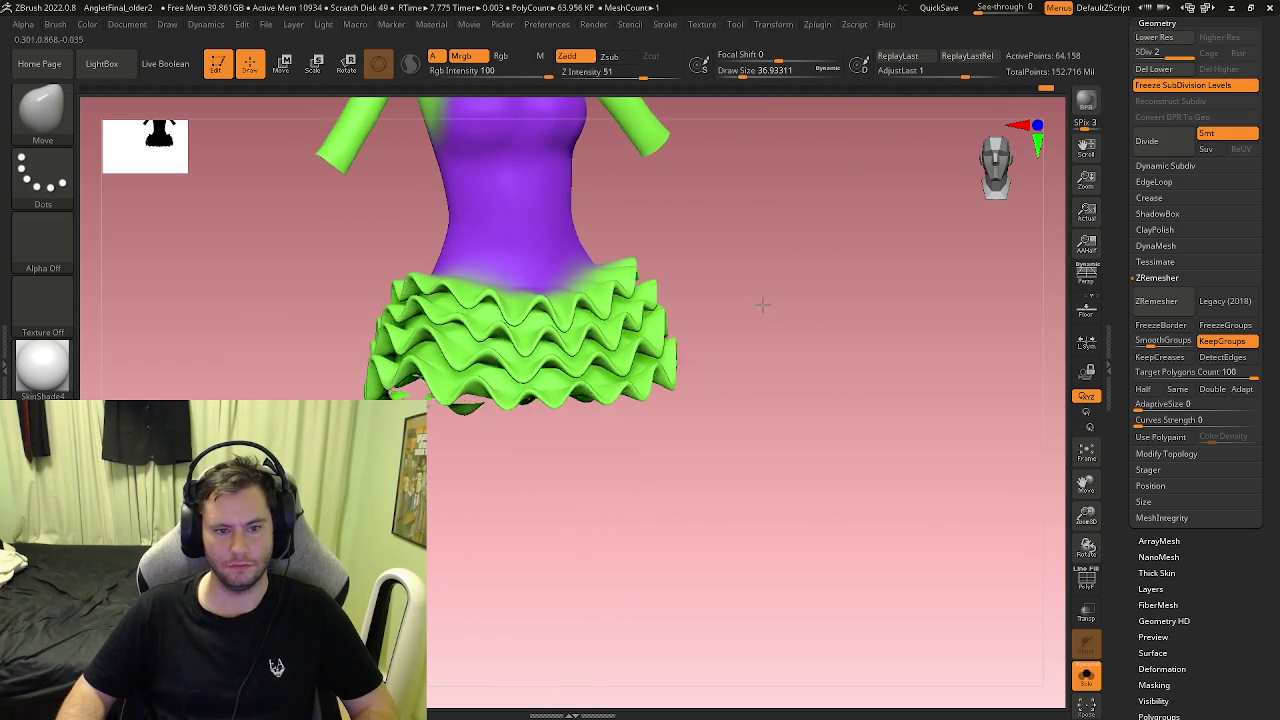
Step: Turn Solo off to show the full clown and rotate to a side view of the sleeve
mouse_move(677, 291)
ctrl+right_down()
mouse_move(620, 330)
mouse_move(664, 441)
mouse_move(677, 437)
mouse_move(672, 470)
mouse_move(623, 457)
mouse_move(771, 520)
ctrl+right_up()
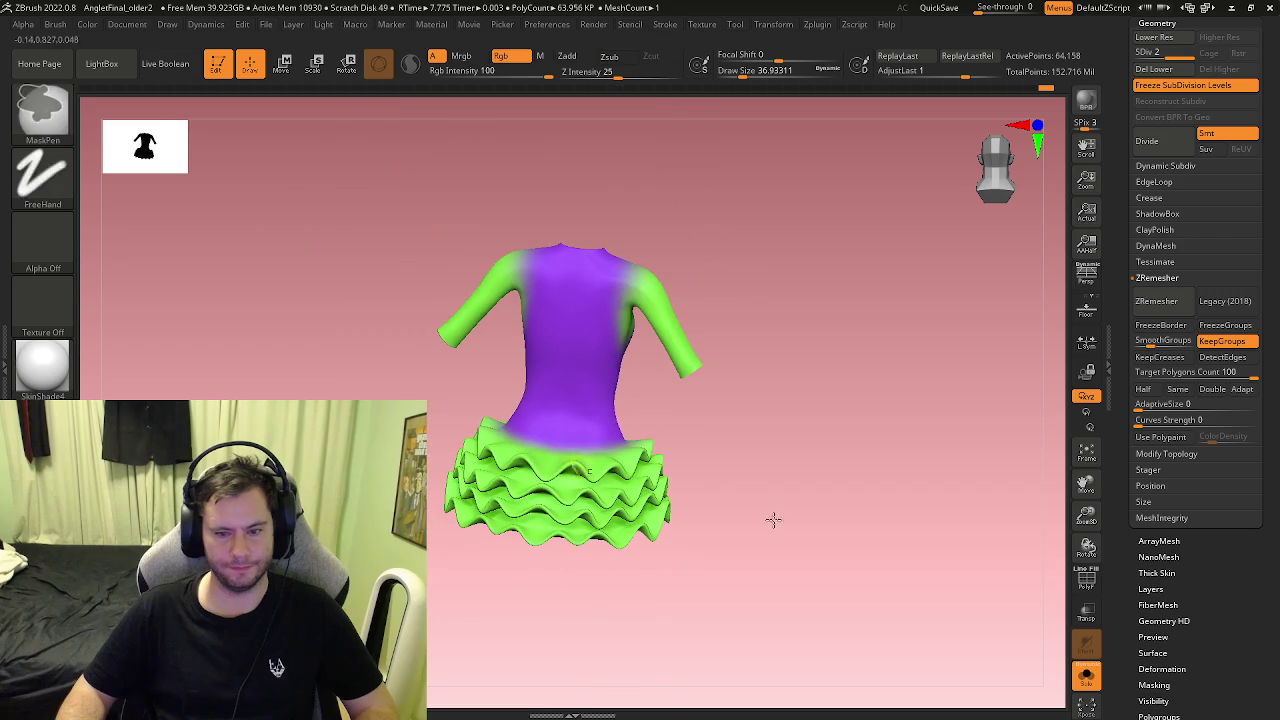
click(1086, 676)
mouse_move(865, 511)
right_down()
mouse_move(700, 420)
mouse_move(673, 387)
right_up()
mouse_move(457, 366)
right_down()
mouse_move(520, 350)
mouse_move(467, 341)
mouse_move(498, 340)
right_up()
mouse_move(507, 350)
mouse_down()
mouse_move(426, 352)
mouse_move(455, 366)
mouse_up()
Step: Resize the Move brush and inspect the sleeve over the shoulder and arm, then frame the whole body
key(s)
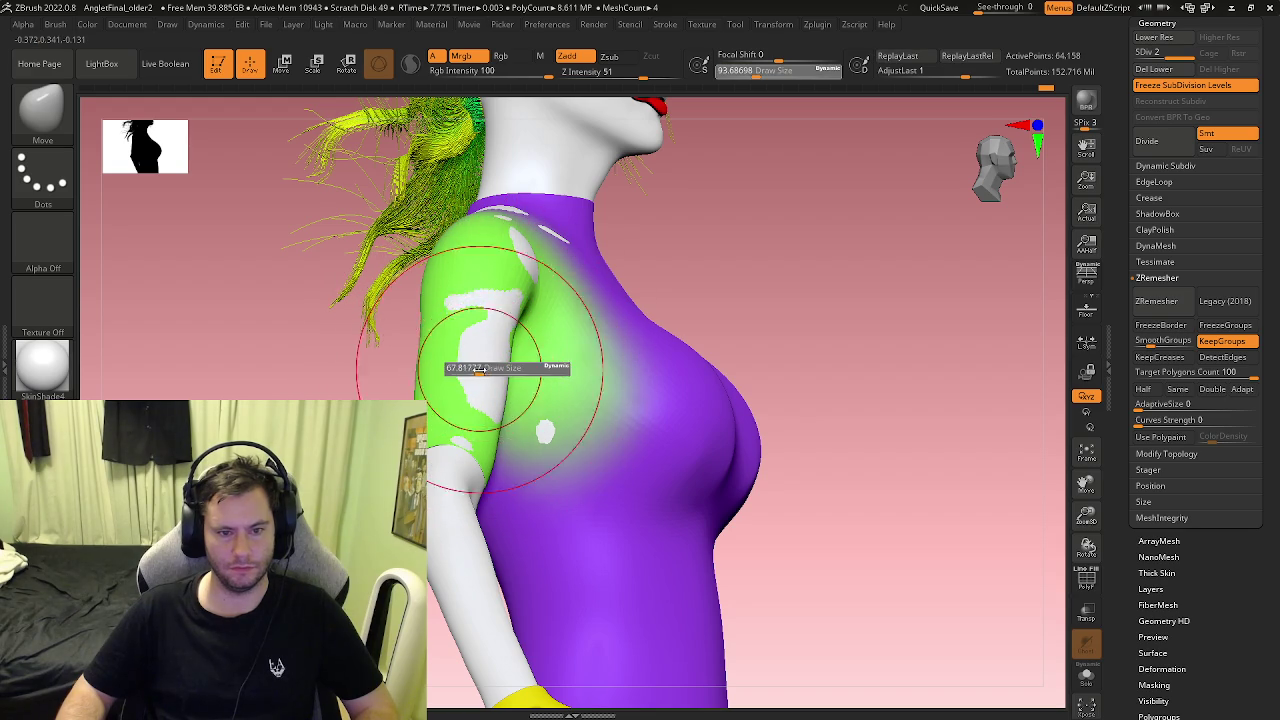
mouse_move(507, 387)
right_down()
mouse_move(596, 414)
mouse_move(591, 224)
right_up()
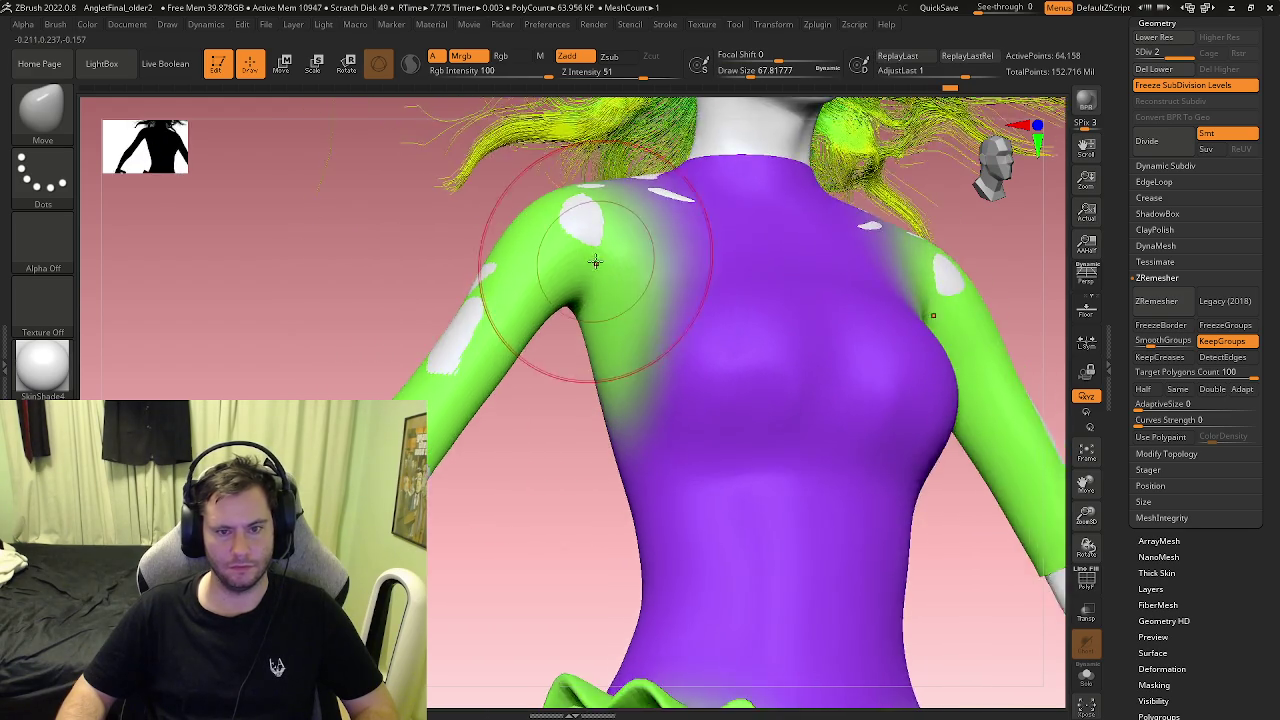
mouse_move(618, 237)
alt+right_down()
mouse_move(683, 313)
mouse_move(657, 374)
mouse_move(545, 340)
alt+right_up()
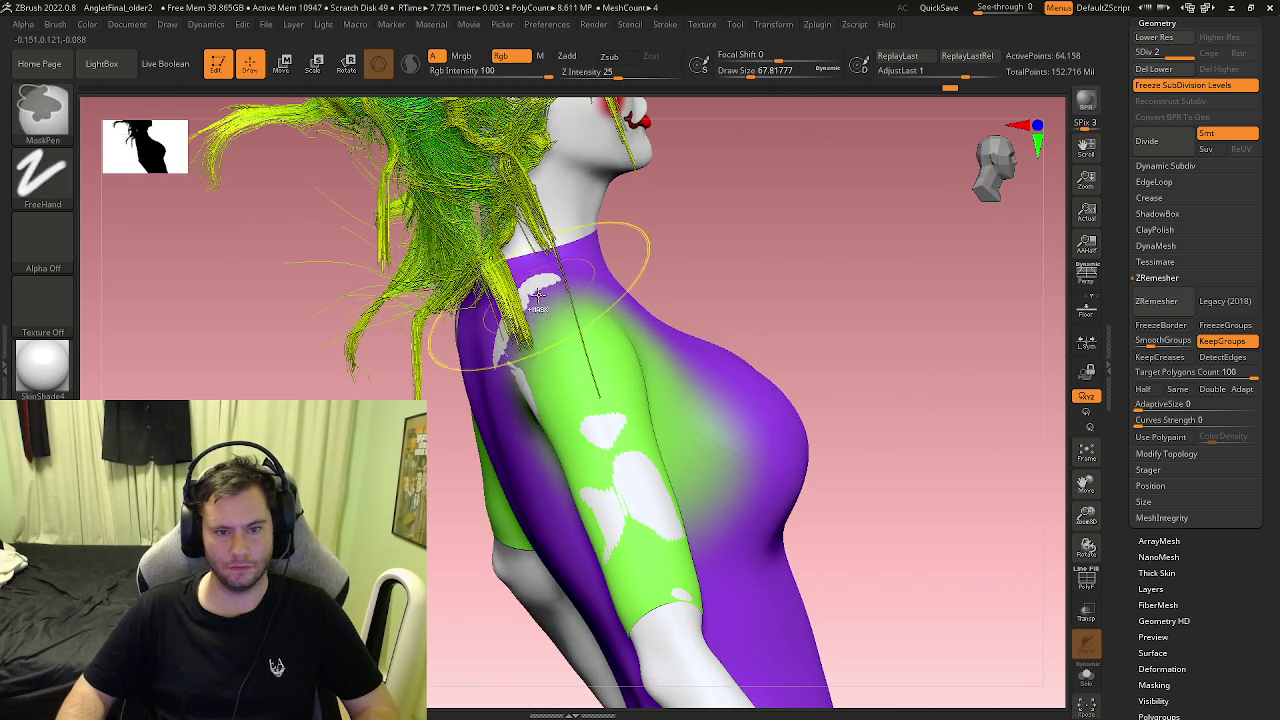
ctrl+right_drag(500, 288, 533, 290)
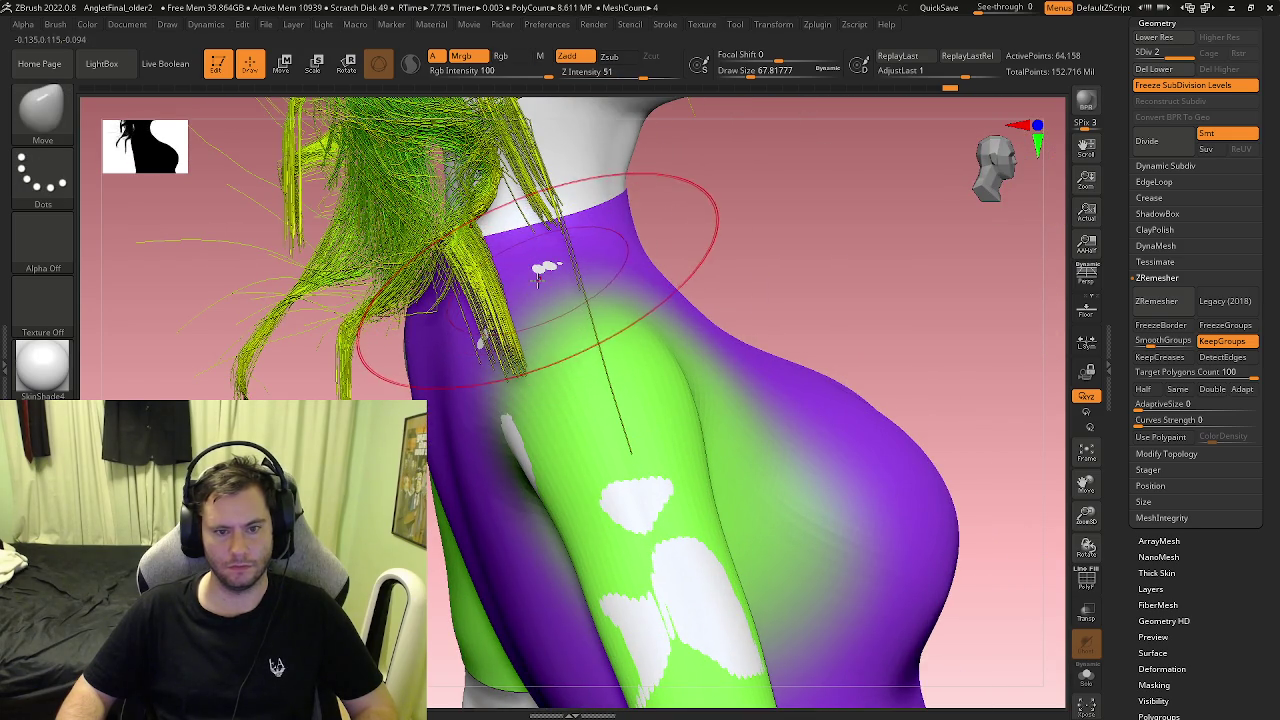
mouse_move(529, 234)
right_down()
mouse_move(503, 358)
mouse_move(583, 383)
mouse_move(569, 417)
mouse_move(520, 326)
mouse_move(643, 406)
mouse_move(565, 374)
mouse_move(551, 348)
mouse_move(580, 386)
right_up()
mouse_move(800, 414)
ctrl+right_down()
mouse_move(771, 466)
mouse_move(771, 400)
mouse_move(902, 396)
mouse_move(771, 371)
mouse_move(943, 437)
ctrl+right_up()
key(f)
mouse_move(758, 436)
ctrl+right_down()
mouse_move(806, 429)
mouse_move(808, 457)
mouse_move(671, 423)
mouse_move(688, 415)
mouse_move(665, 420)
mouse_move(775, 291)
mouse_move(743, 406)
mouse_move(749, 463)
mouse_move(706, 437)
mouse_move(681, 445)
mouse_move(734, 457)
ctrl+right_up()
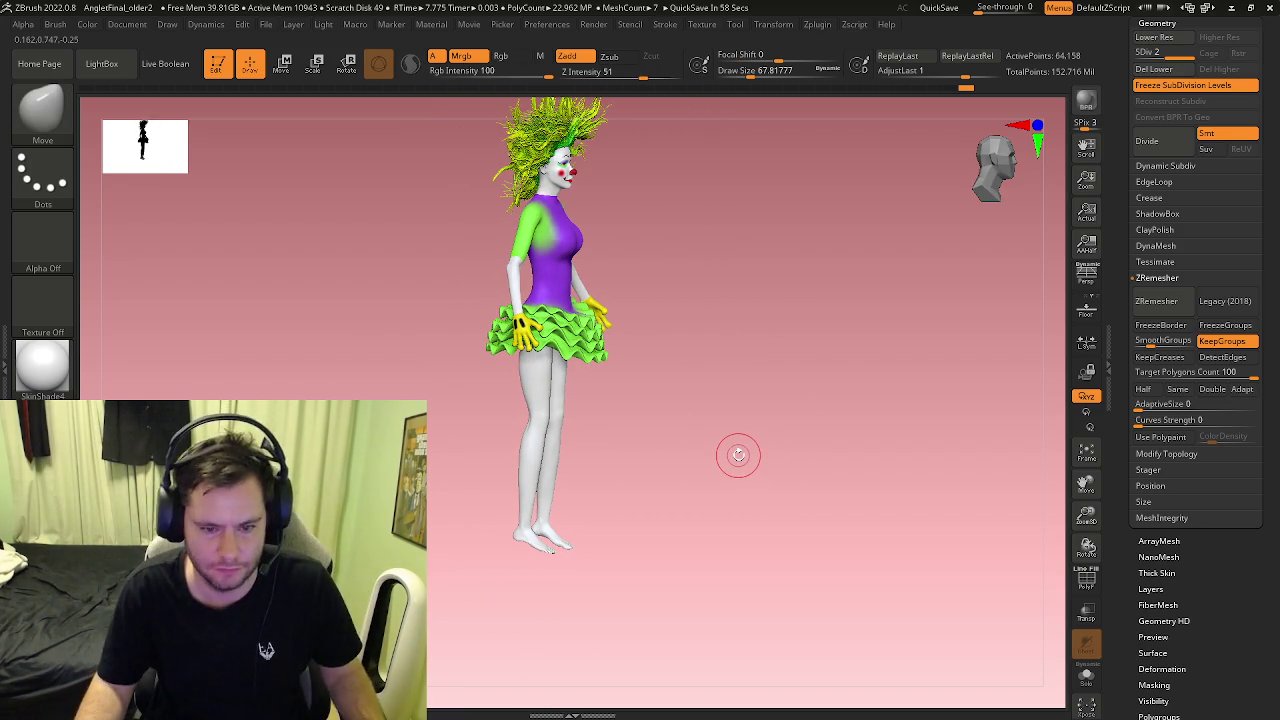
Step: View the clown from front and three-quarter angles with polygroup wireframe shown
right_drag(669, 446, 785, 418)
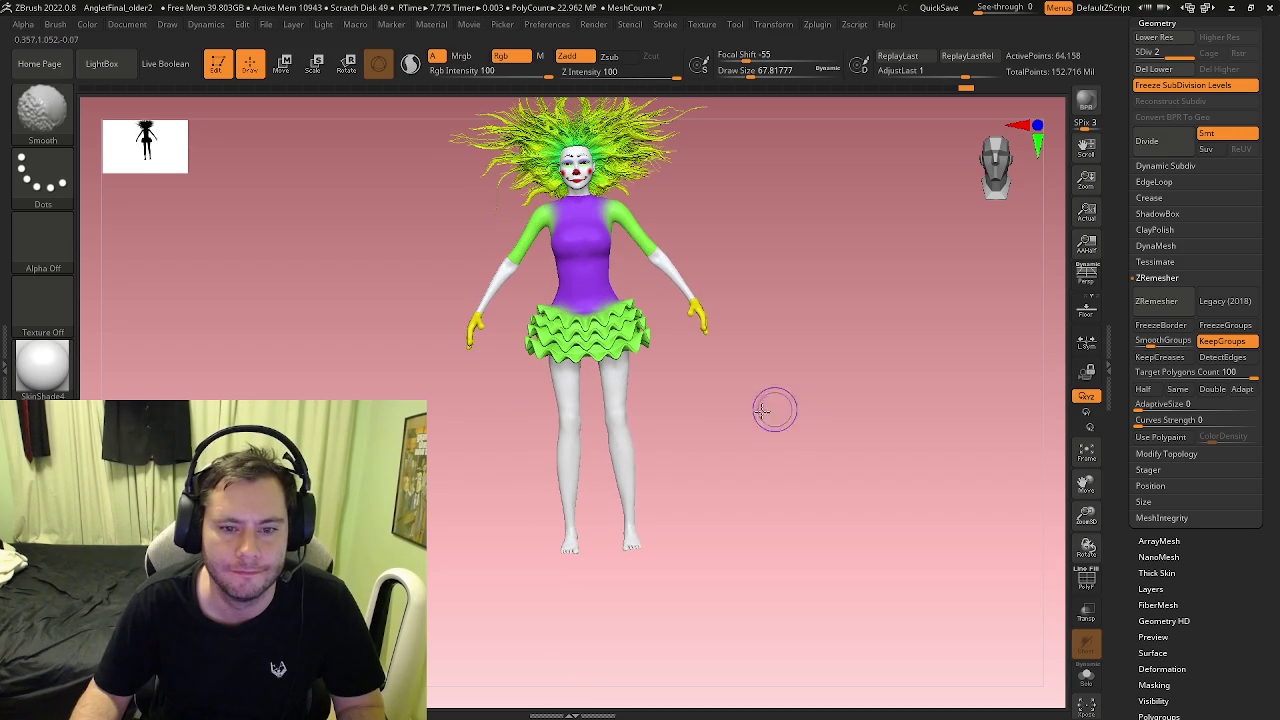
ctrl+right_drag(690, 434, 749, 386)
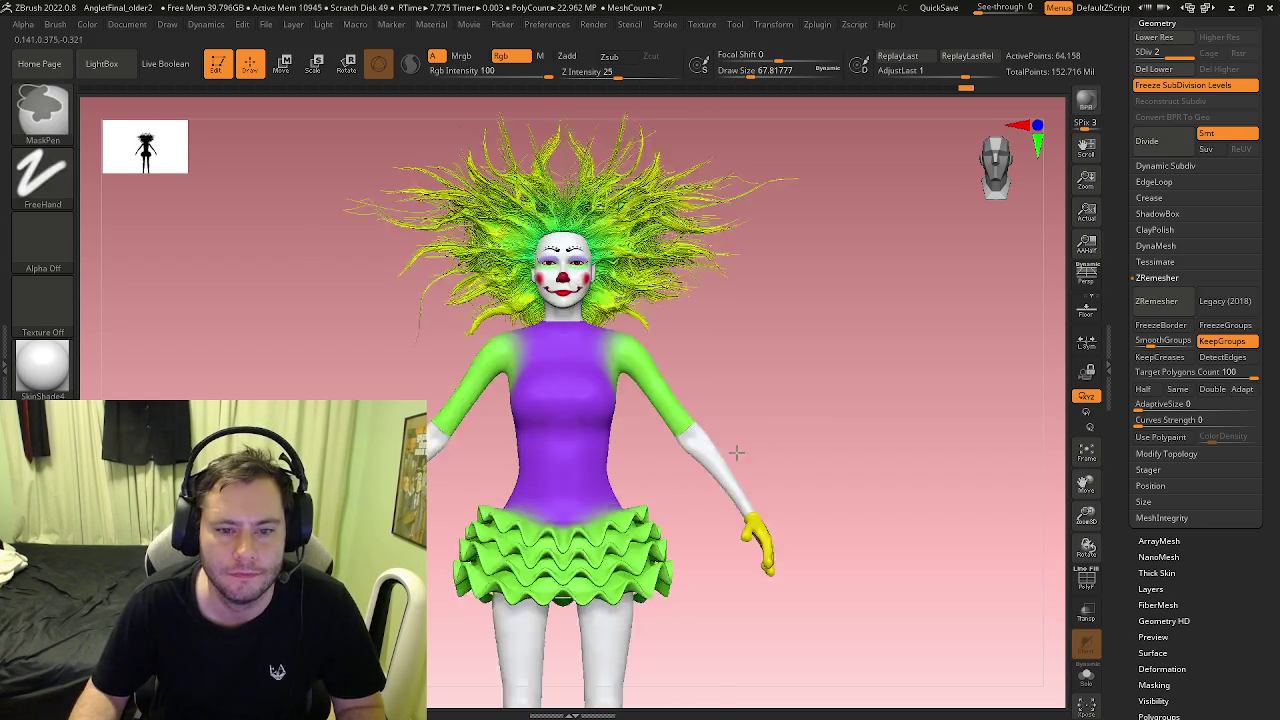
key(shift+f)
mouse_move(705, 340)
ctrl+right_down()
mouse_move(690, 380)
mouse_move(583, 334)
mouse_move(685, 305)
mouse_move(728, 357)
mouse_move(763, 306)
mouse_move(703, 380)
mouse_move(738, 381)
ctrl+right_up()
drag(1087, 180, 1102, 190)
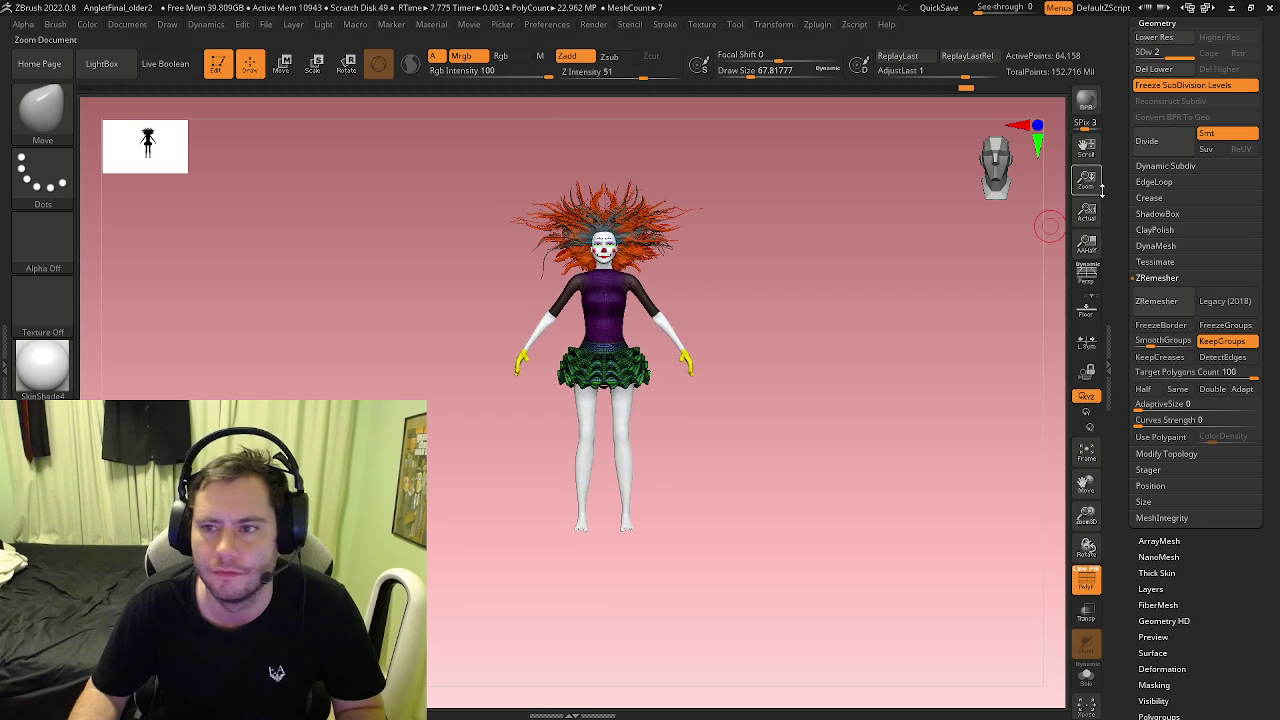
Step: Save the project over the existing file and frame the whole model
click(266, 24)
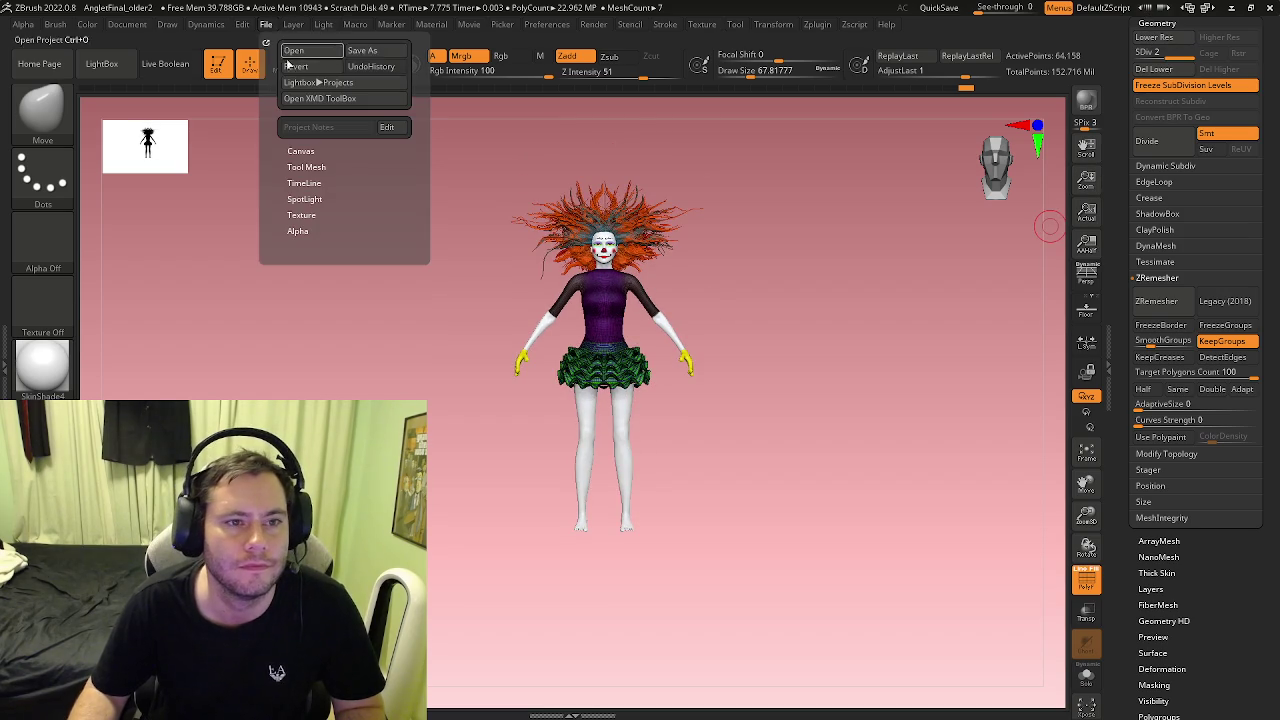
click(368, 52)
click(800, 491)
click(673, 355)
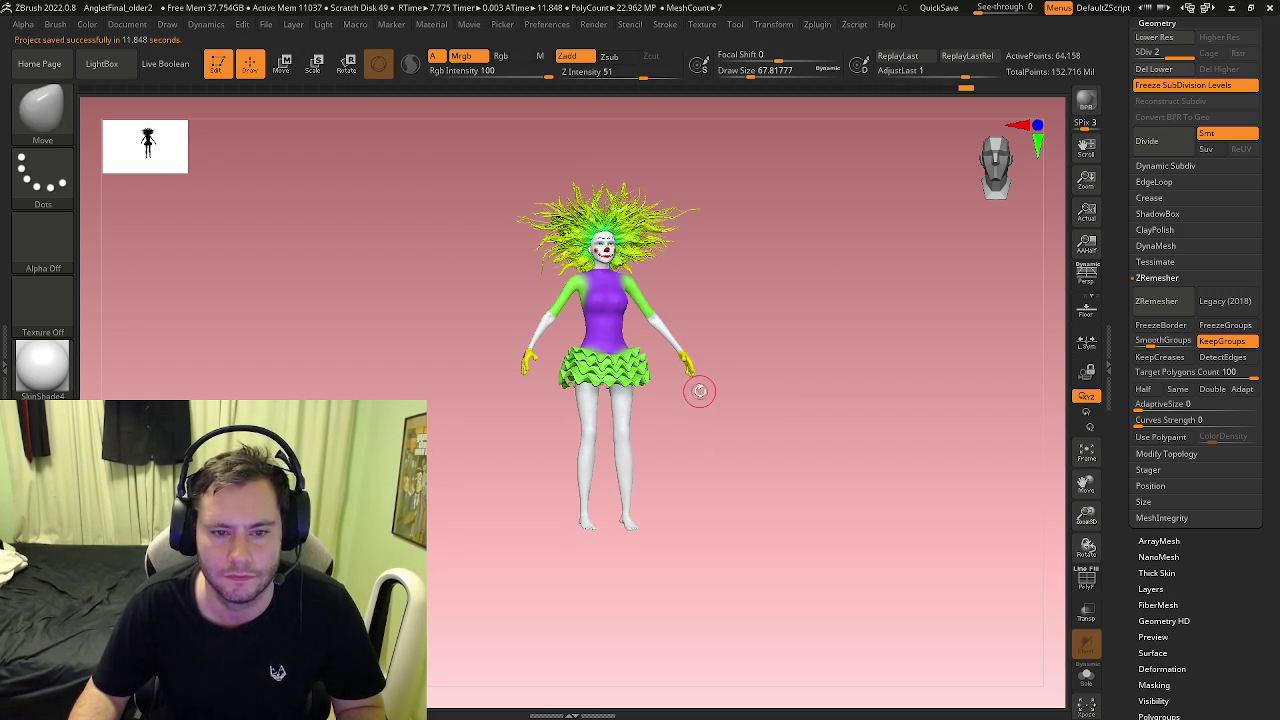
key(f)
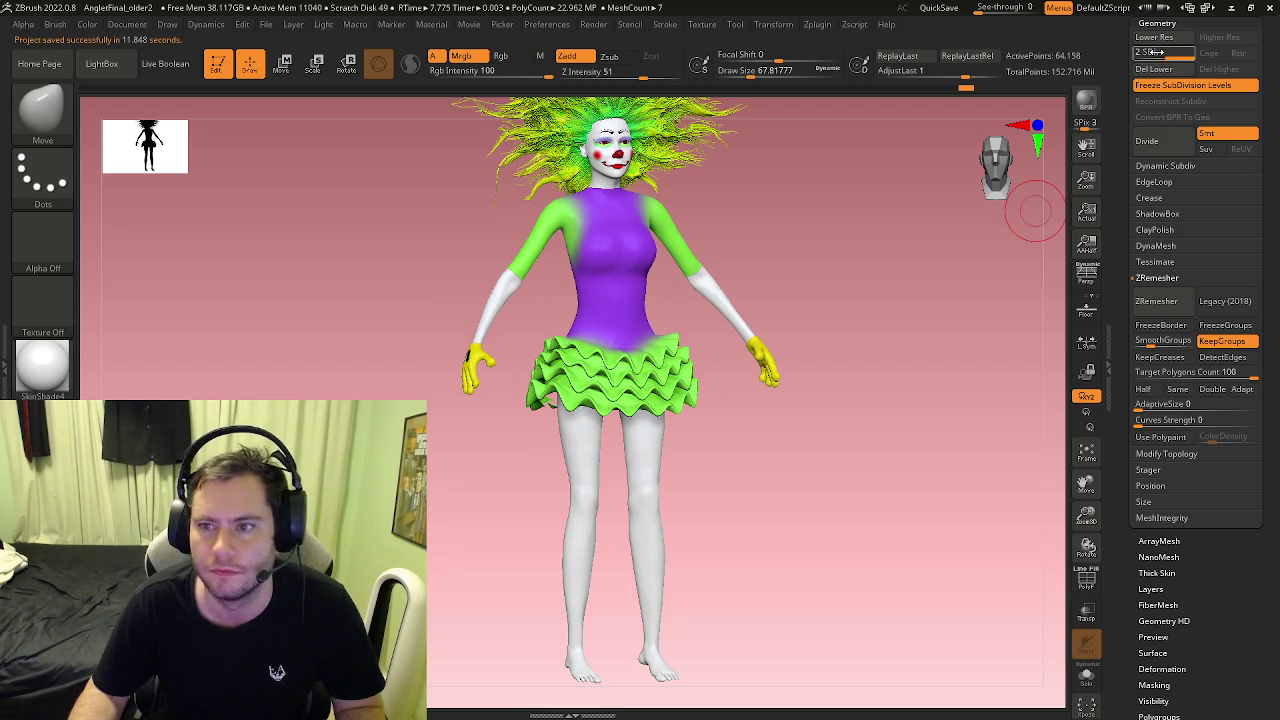
Step: Make Clown Body1_5, the purple bodice with green sleeves, active and zoom to the hands
click(1156, 24)
drag(1114, 42, 1114, 90)
click(1152, 55)
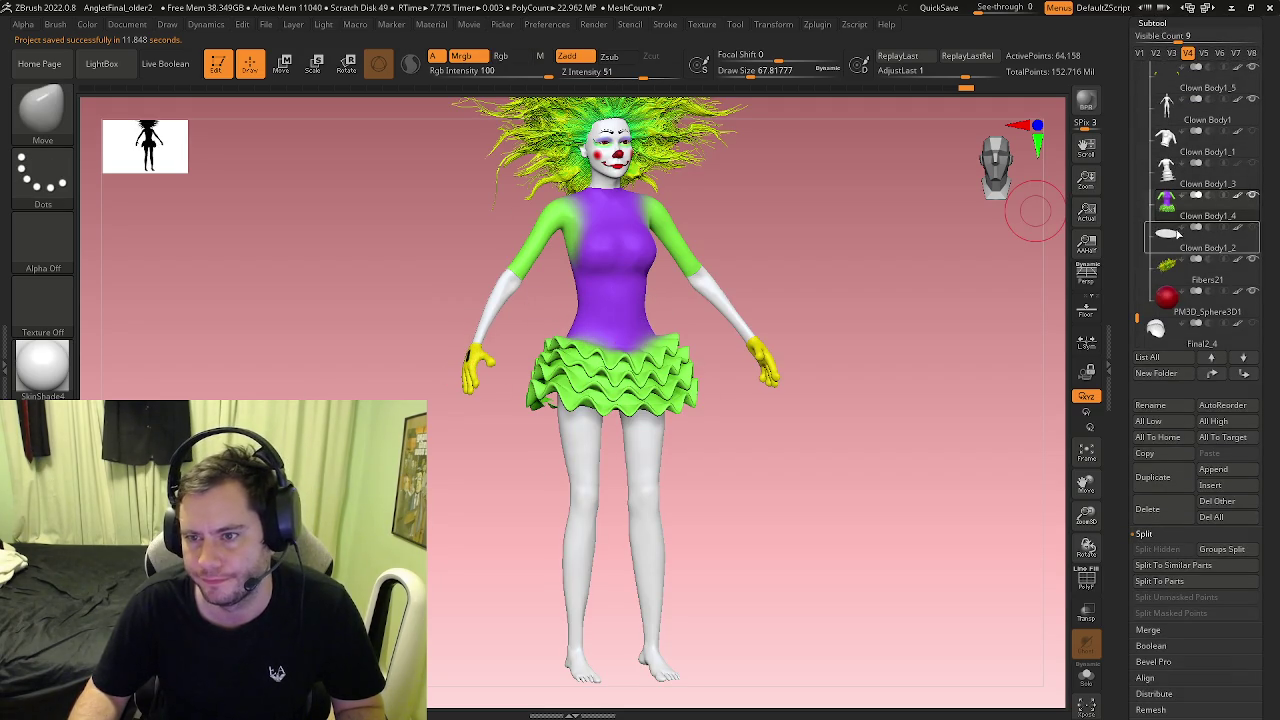
mouse_move(1195, 272)
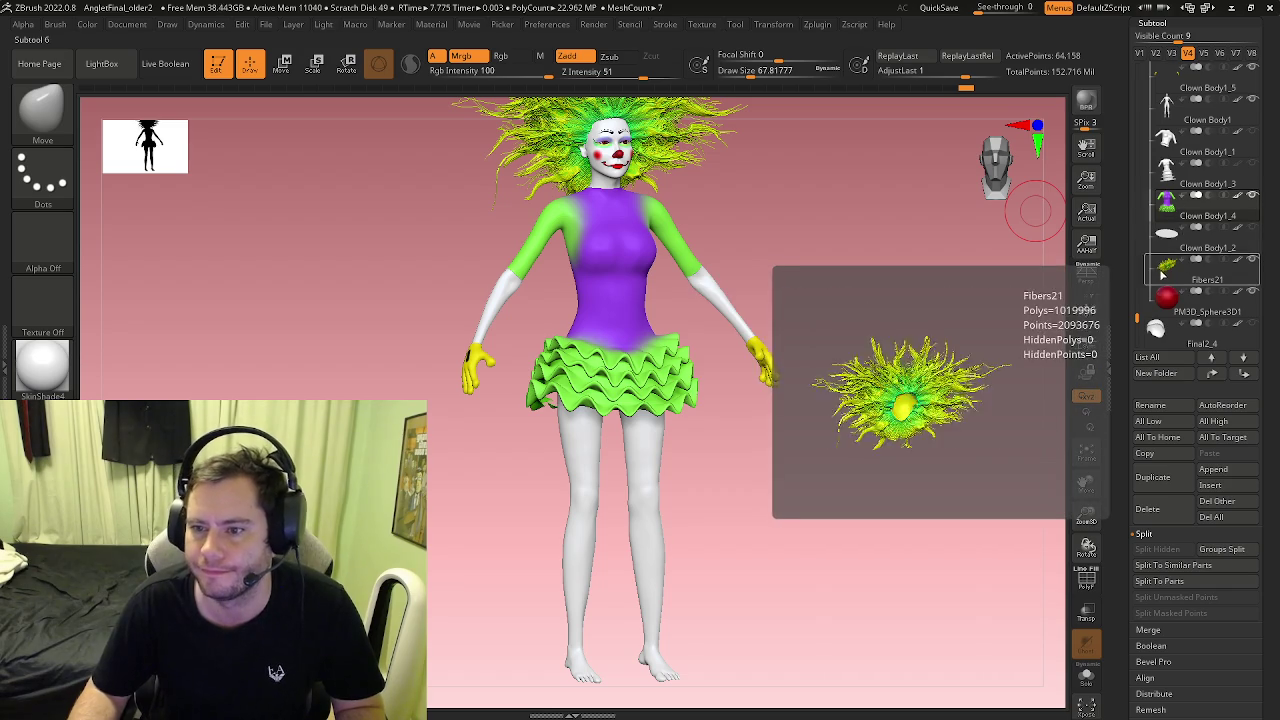
scroll(1162, 272, up, 2)
scroll(1161, 270, up, 2)
scroll(1160, 268, up, 2)
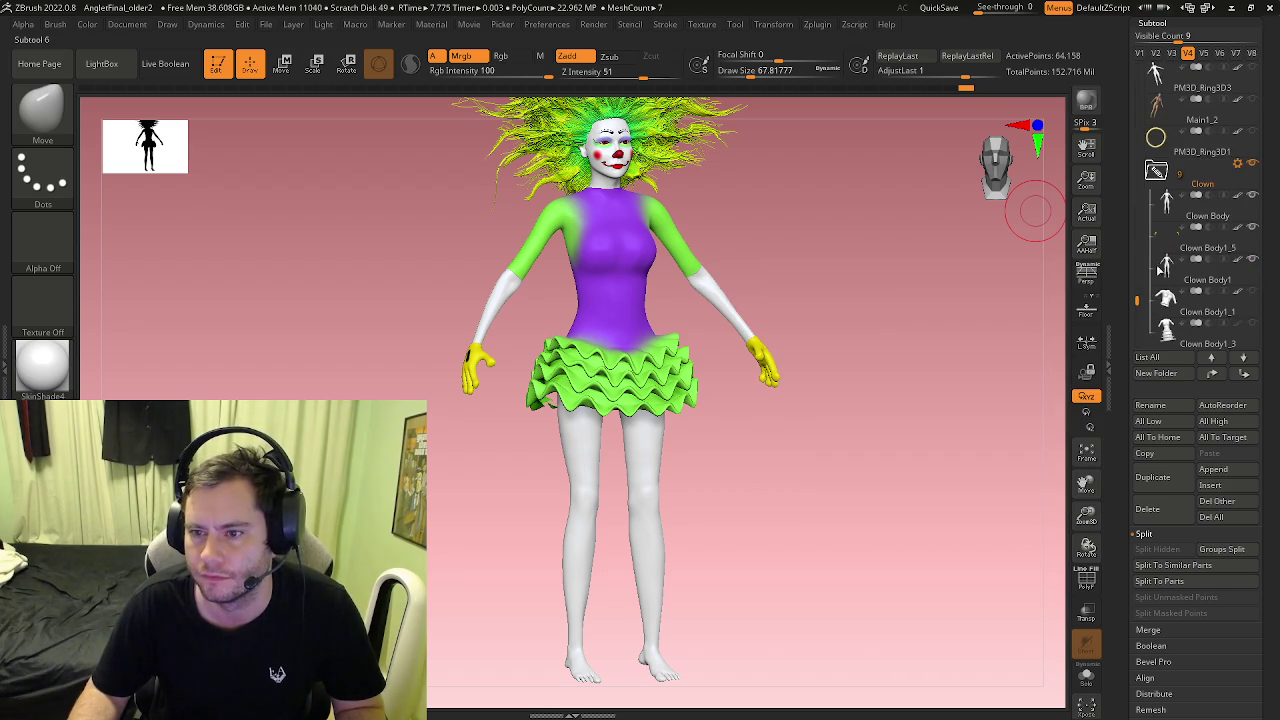
scroll(1180, 330, down, 1)
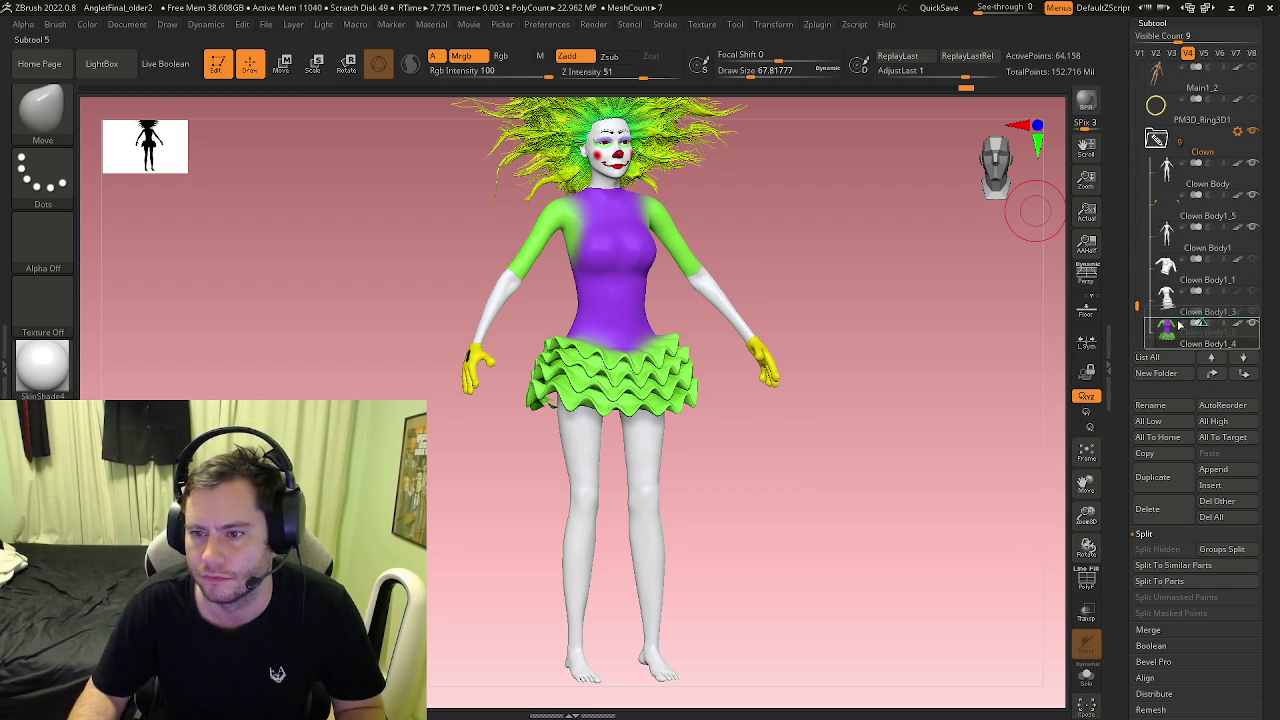
alt+click(643, 313)
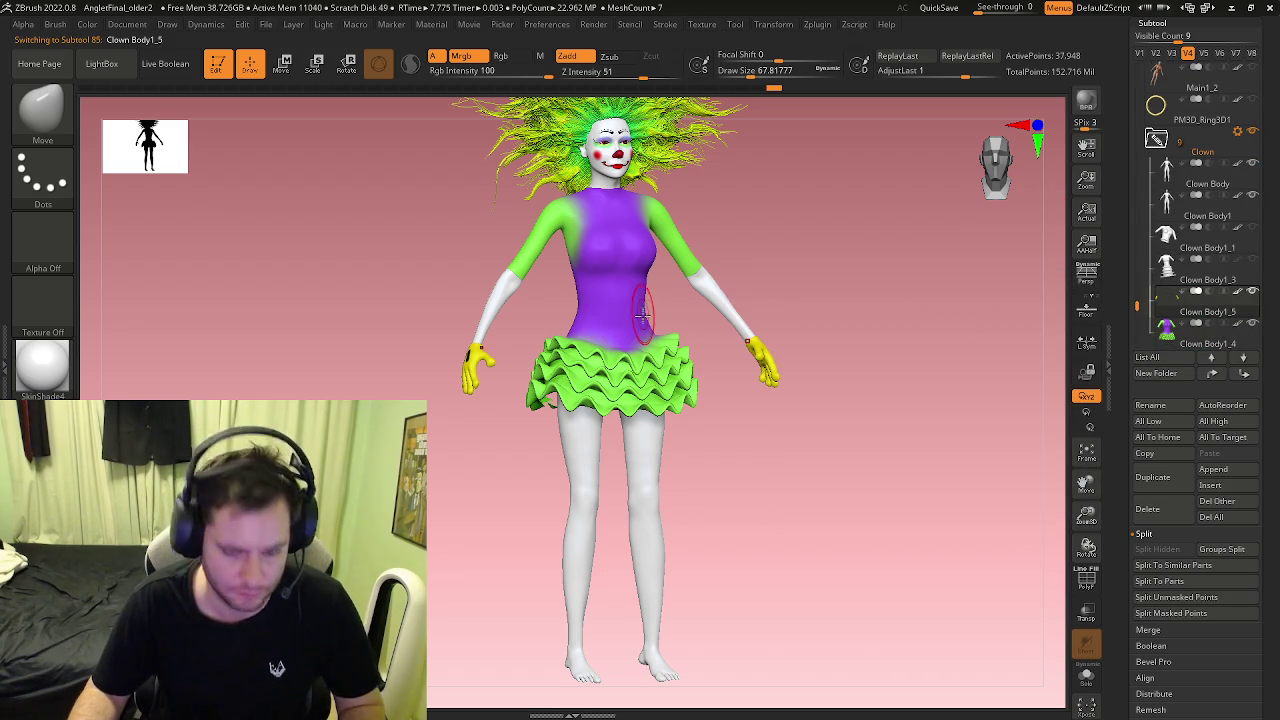
mouse_move(523, 329)
right_down()
mouse_move(463, 429)
mouse_move(483, 375)
mouse_move(484, 410)
right_up()
Step: Switch to the Paint brush with Zadd off and fill the glove purple
key(b)
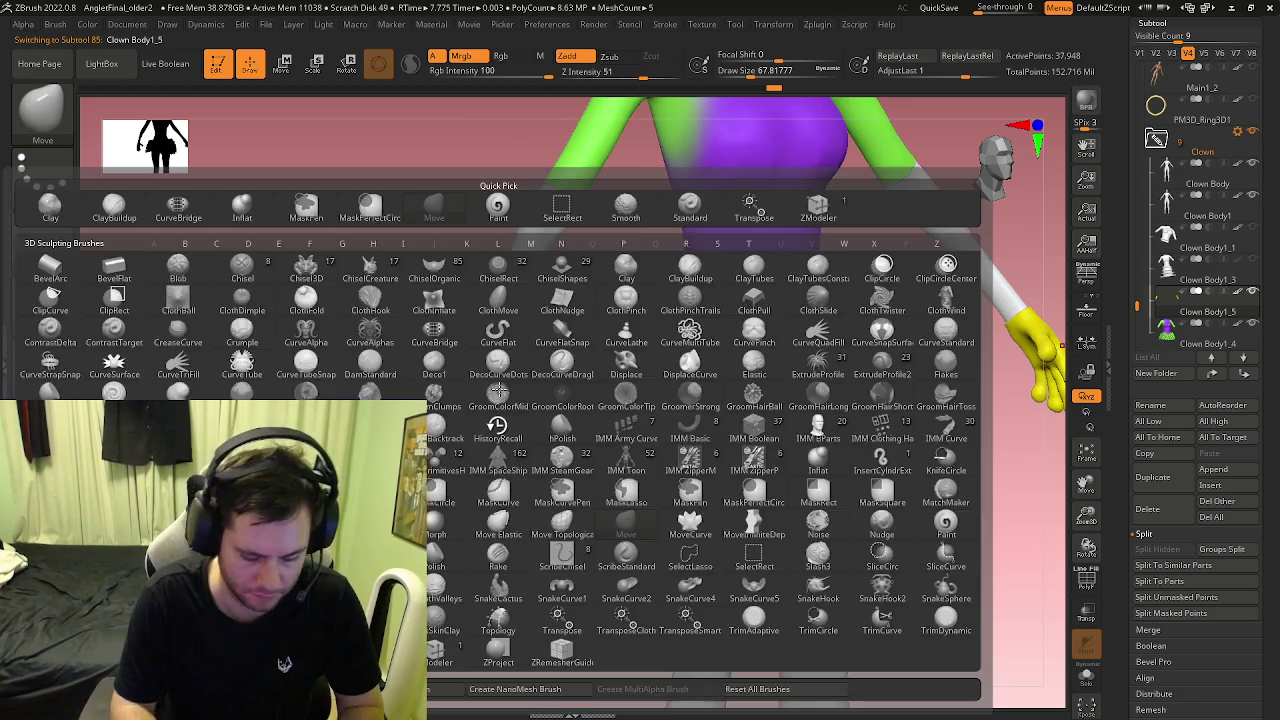
key(p)
key(a)
mouse_move(488, 370)
mouse_down()
mouse_move(490, 392)
mouse_move(476, 397)
mouse_move(457, 366)
mouse_move(491, 343)
mouse_up()
key(ctrl+z)
click(502, 366)
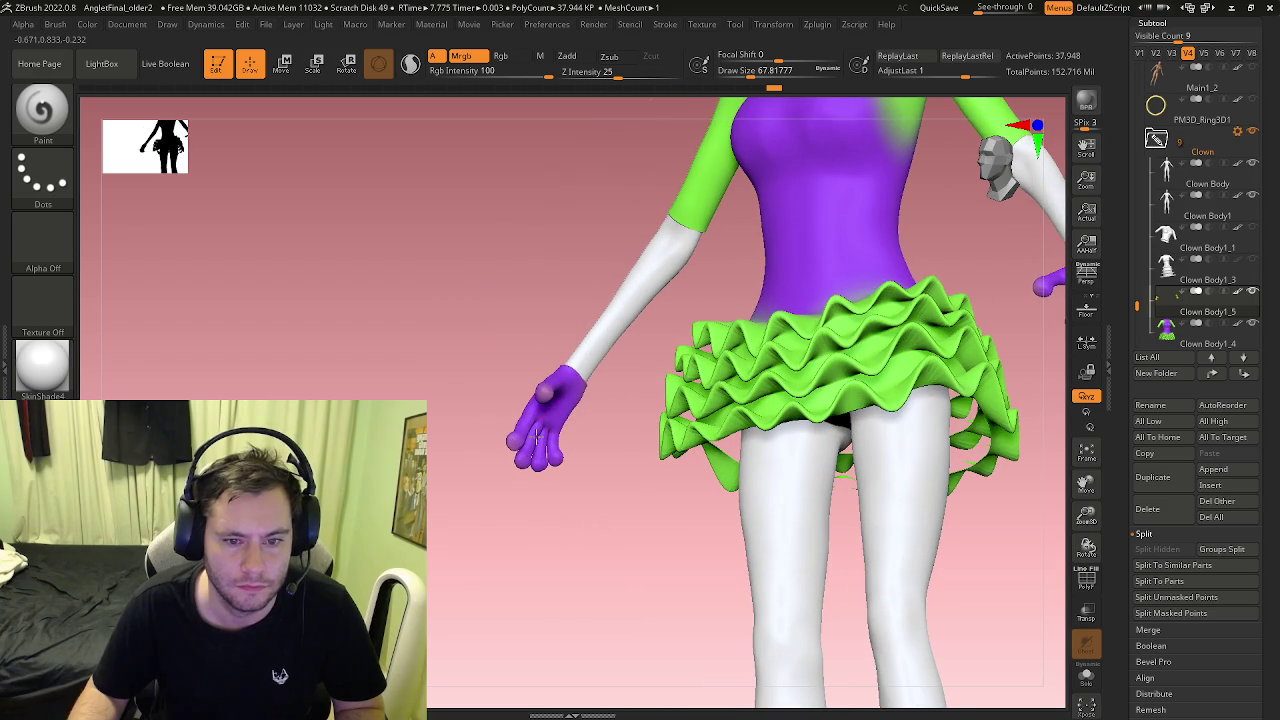
Step: Shrink the brush and paint a black cuff band around the glove's wrist
mouse_move(579, 405)
mouse_down()
mouse_move(614, 420)
mouse_move(545, 397)
mouse_move(660, 430)
mouse_move(540, 441)
mouse_up()
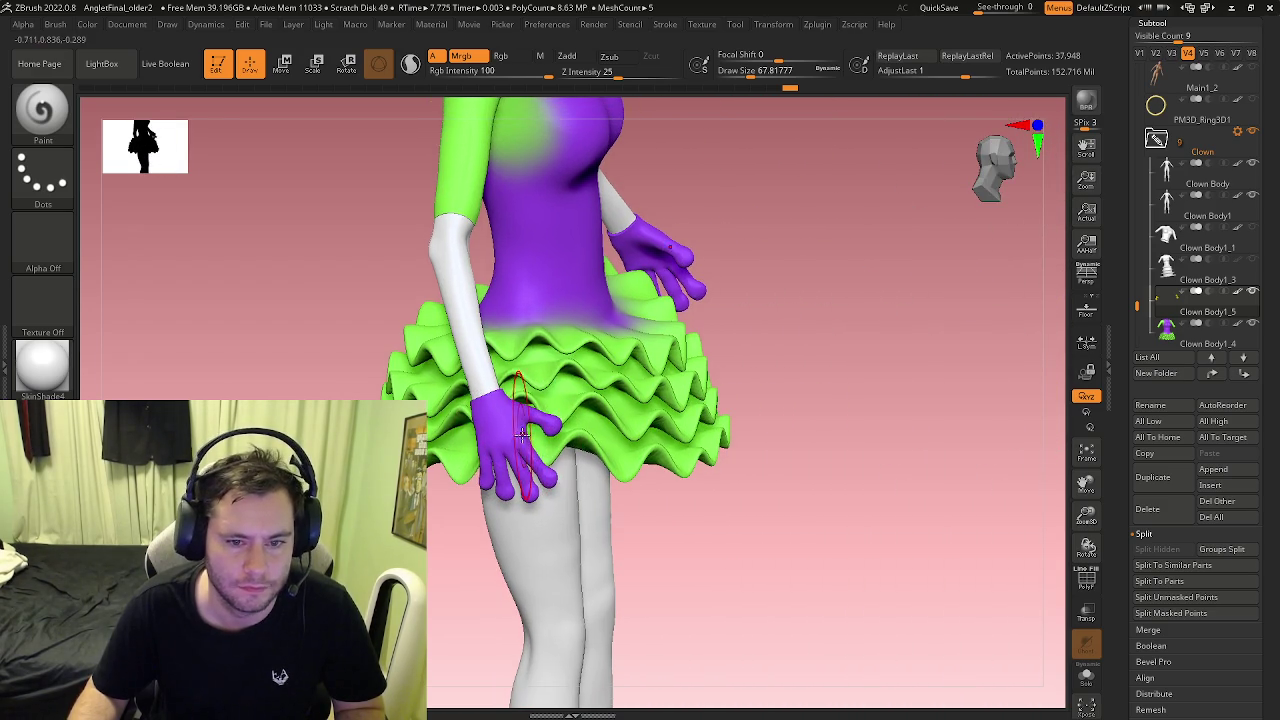
key(ctrl)
ctrl+right_drag(540, 441, 442, 382)
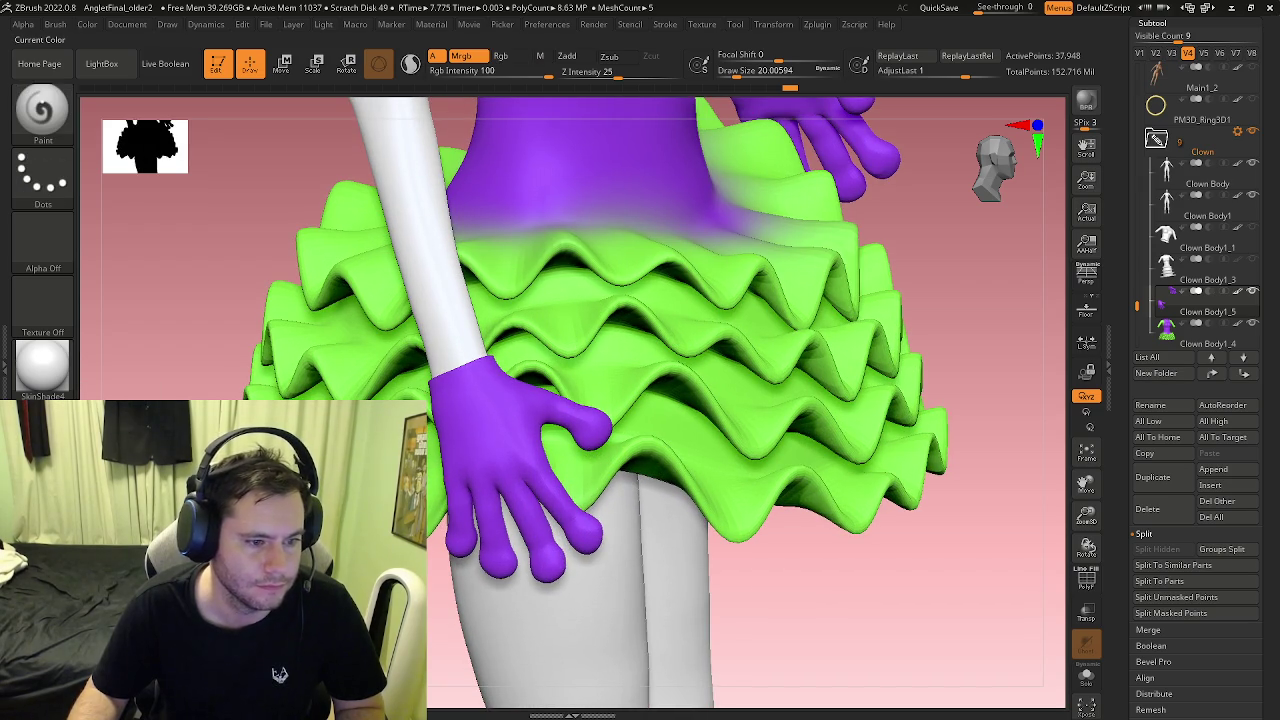
key(s)
drag(499, 453, 485, 455)
mouse_move(490, 450)
right_down()
mouse_move(457, 405)
mouse_move(486, 423)
right_up()
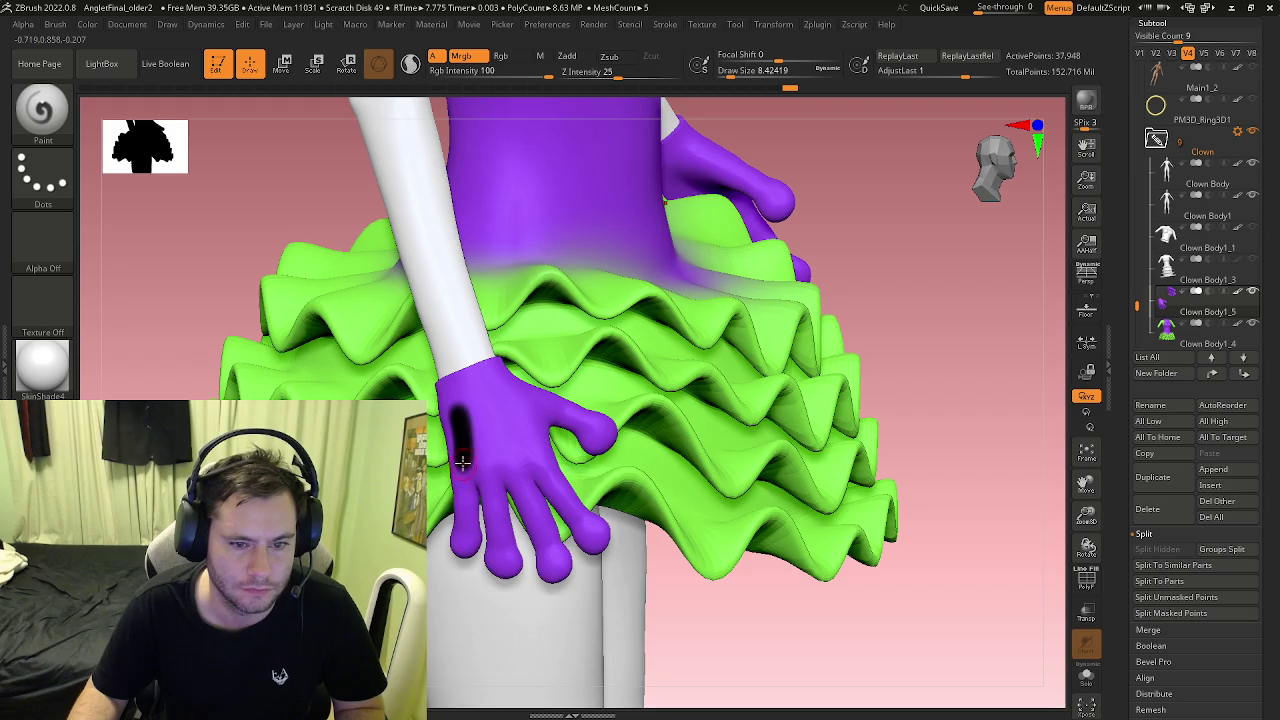
right_drag(462, 460, 468, 445)
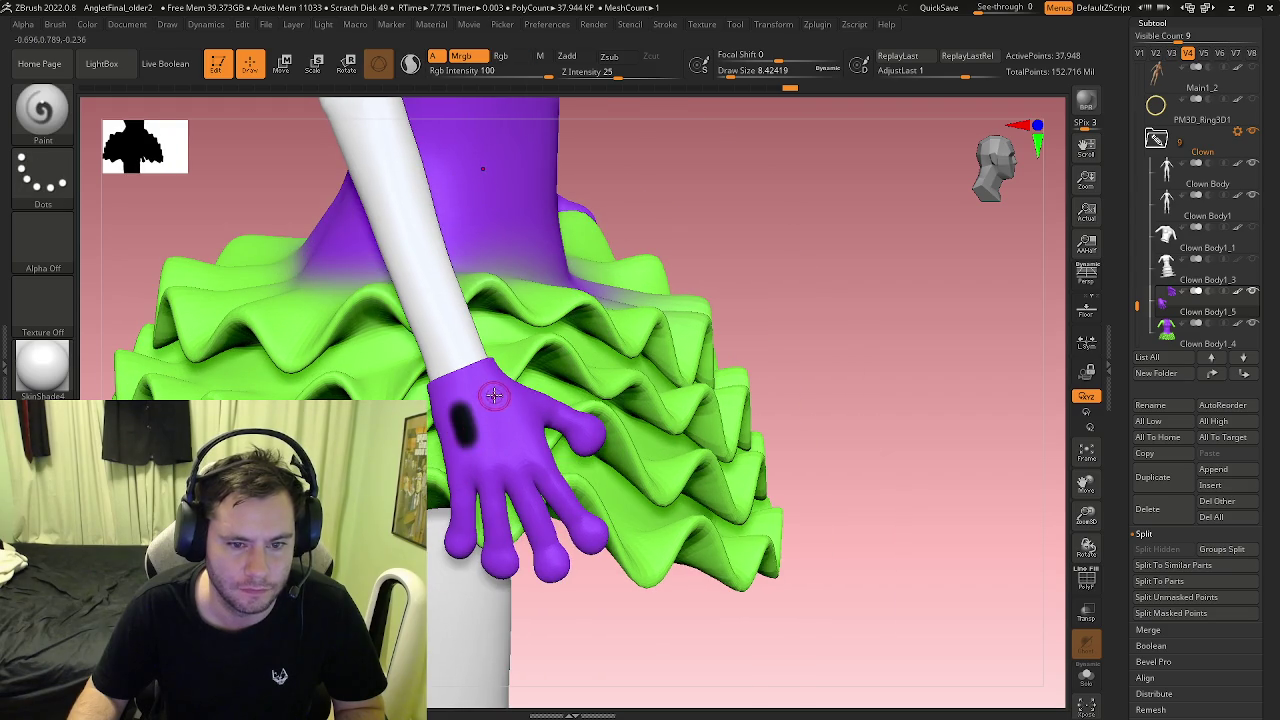
key(f)
mouse_move(526, 433)
right_down()
mouse_move(463, 371)
mouse_move(470, 276)
mouse_move(500, 280)
mouse_move(520, 150)
right_up()
key(f)
mouse_move(520, 300)
right_down()
mouse_move(470, 330)
mouse_move(520, 250)
mouse_move(580, 245)
mouse_move(560, 290)
mouse_move(600, 320)
mouse_move(600, 380)
mouse_move(680, 380)
mouse_move(680, 320)
mouse_move(640, 300)
mouse_move(720, 300)
mouse_move(287, 393)
right_up()
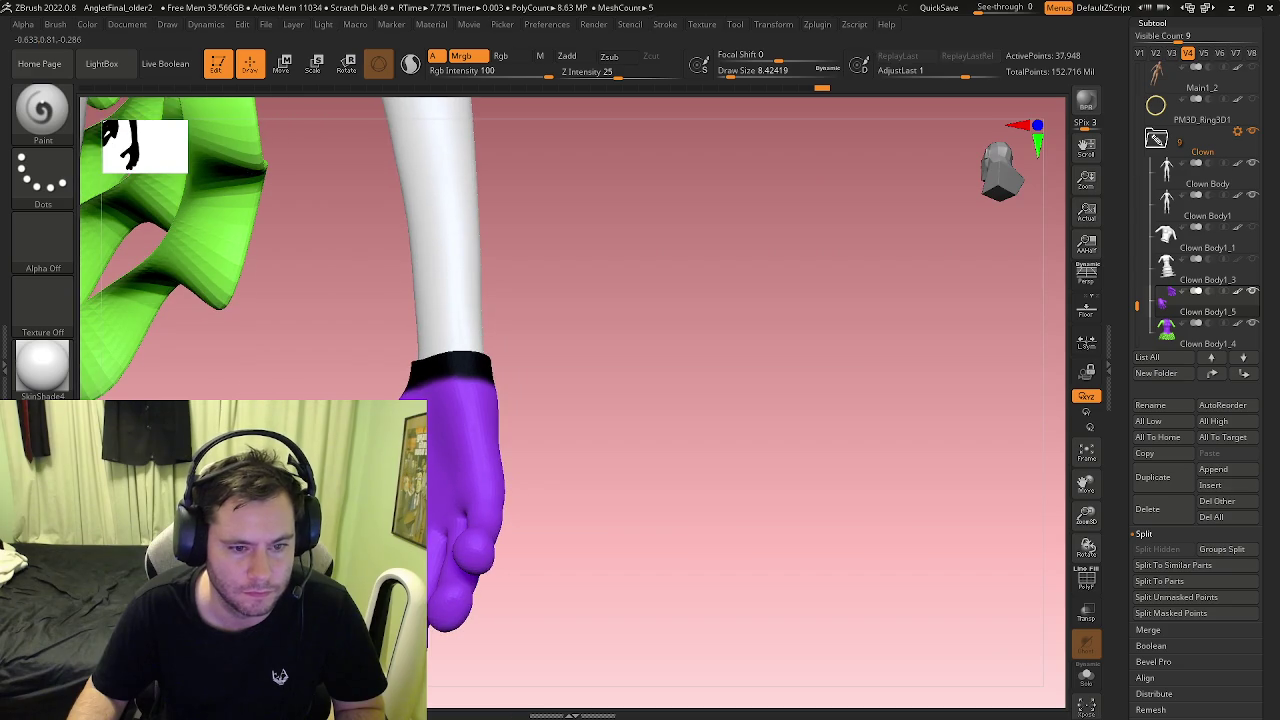
Step: Orbit around the purple glove, painting black stripes across its fingers and knuckles
mouse_move(287, 393)
right_down()
mouse_move(600, 340)
mouse_move(650, 265)
mouse_move(625, 310)
right_up()
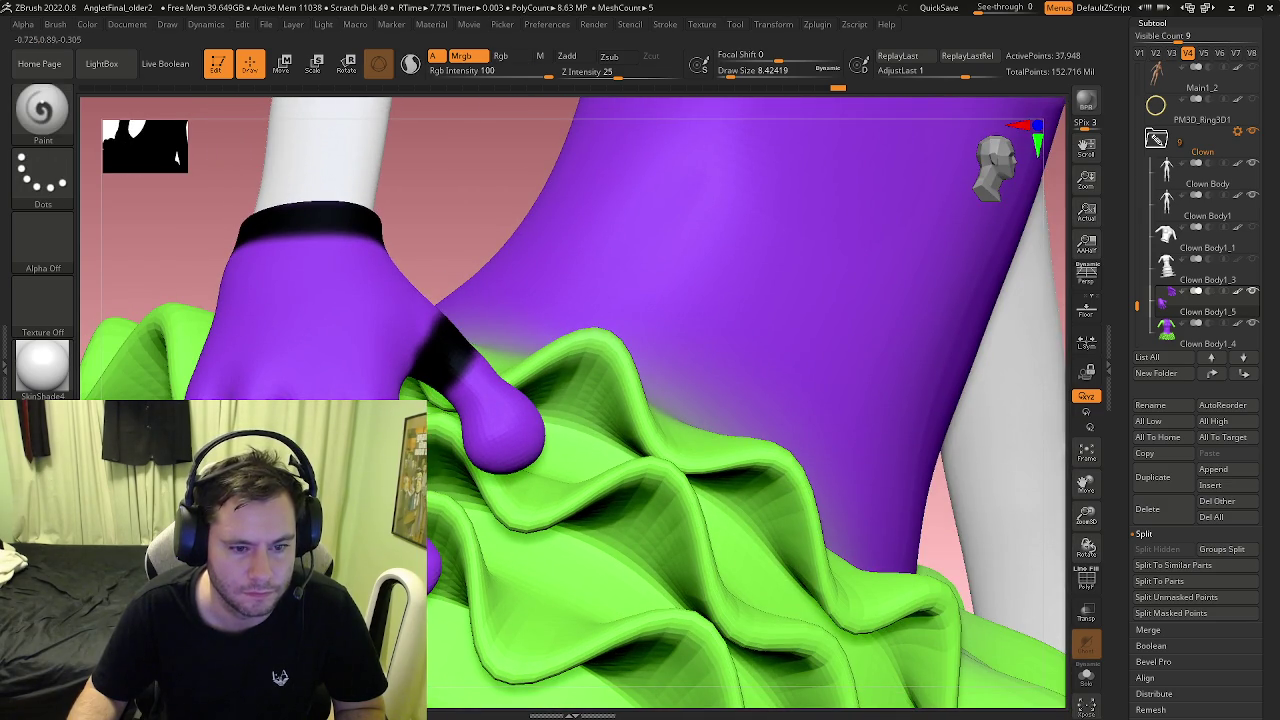
right_drag(625, 310, 605, 330)
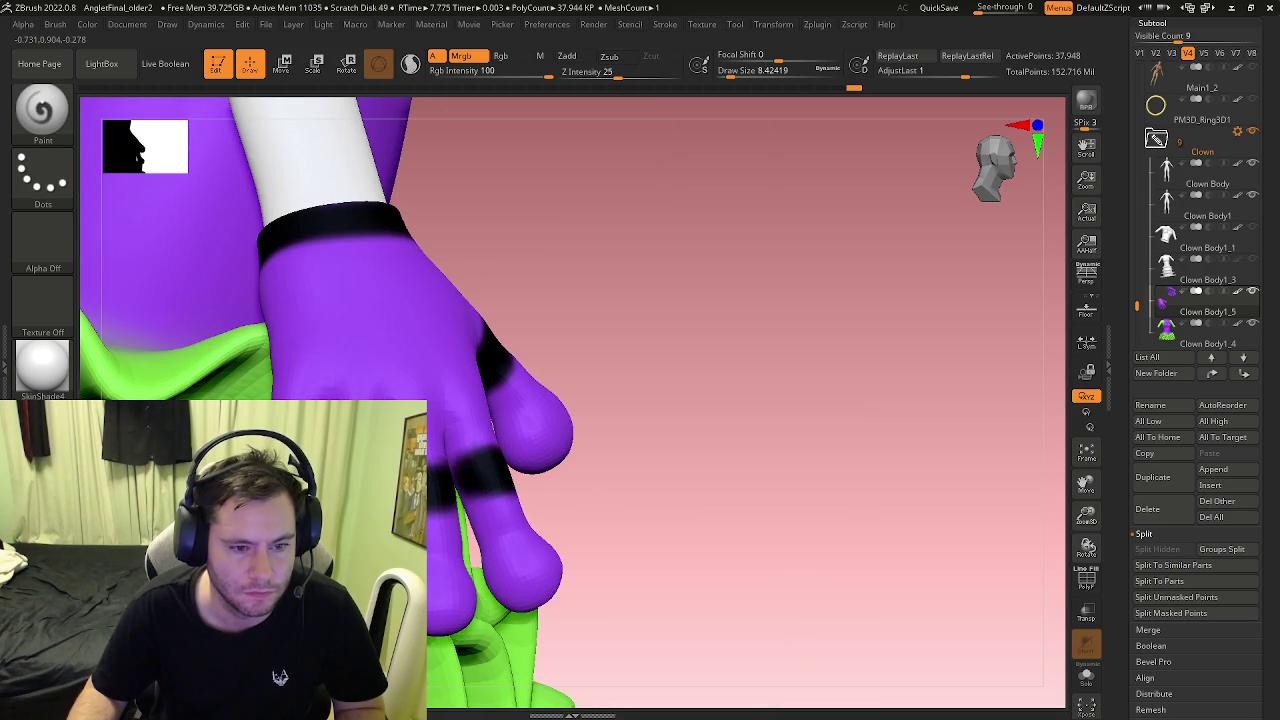
right_drag(605, 330, 358, 376)
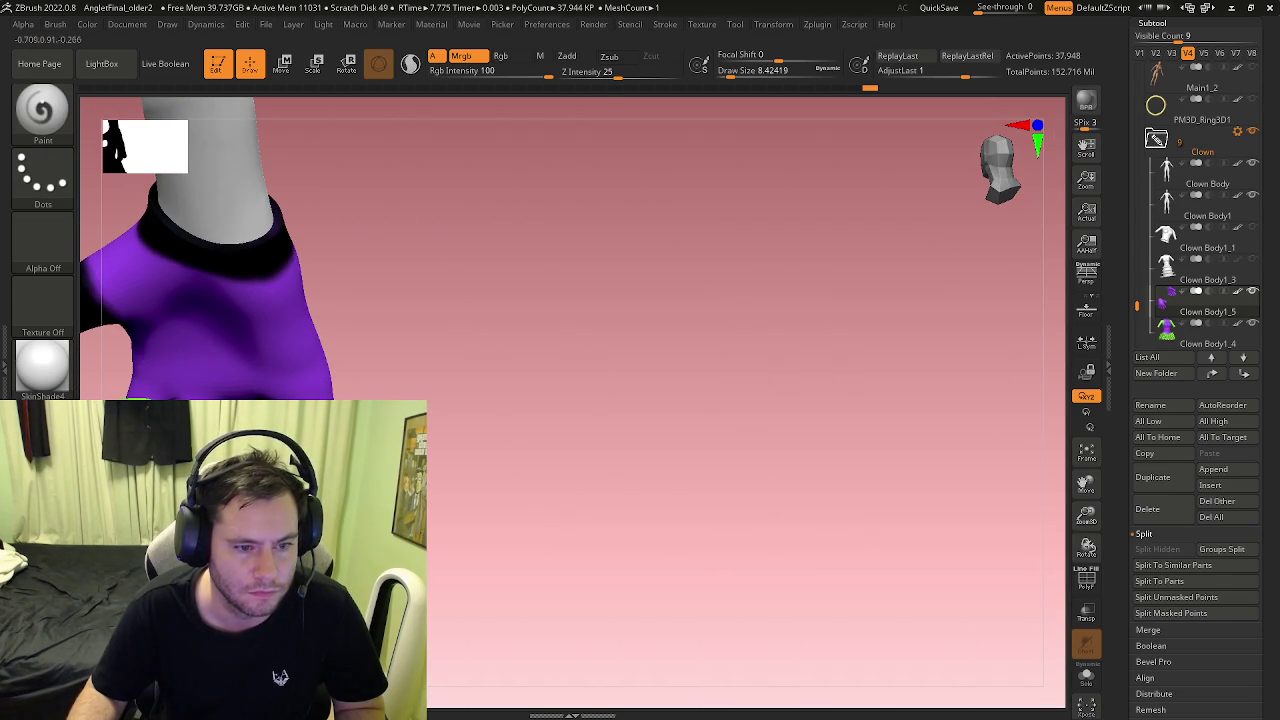
mouse_move(358, 376)
right_down()
mouse_move(185, 398)
mouse_move(120, 388)
mouse_move(320, 390)
right_up()
mouse_move(500, 425)
right_down()
mouse_move(364, 367)
mouse_move(414, 377)
mouse_move(380, 380)
mouse_move(360, 400)
mouse_move(458, 423)
right_up()
alt+right_drag(430, 214, 409, 291)
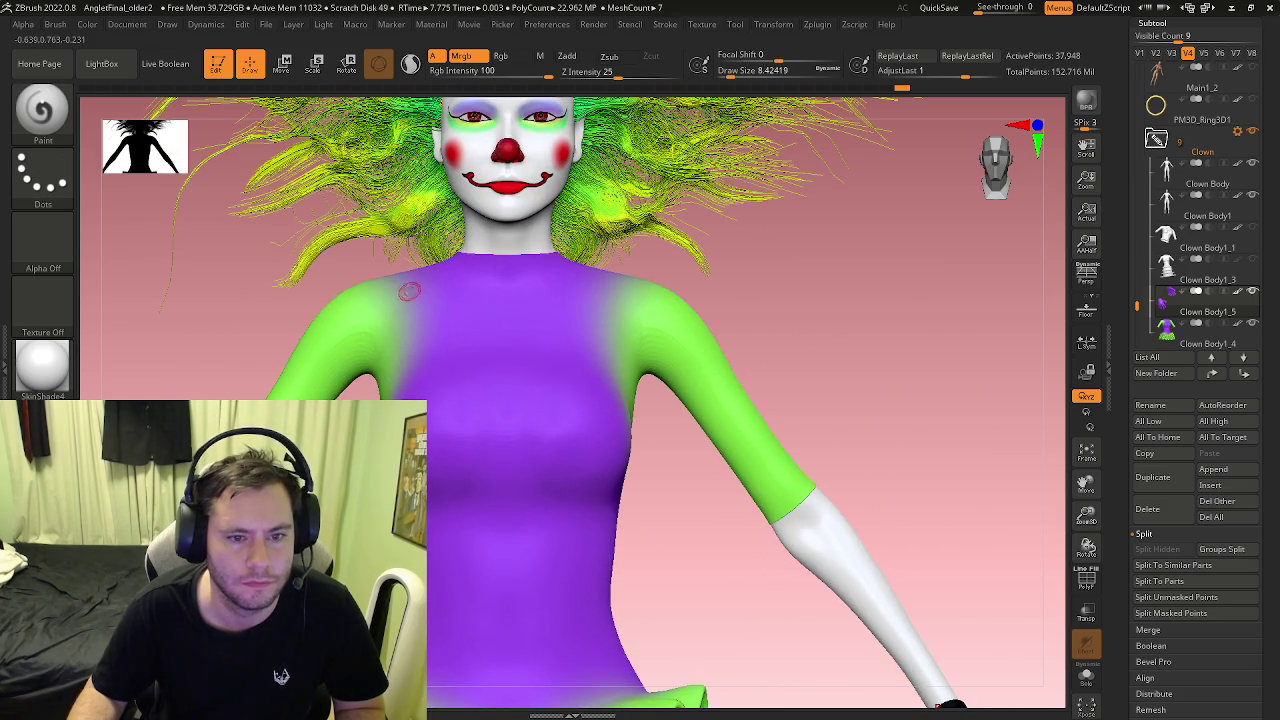
click(1176, 330)
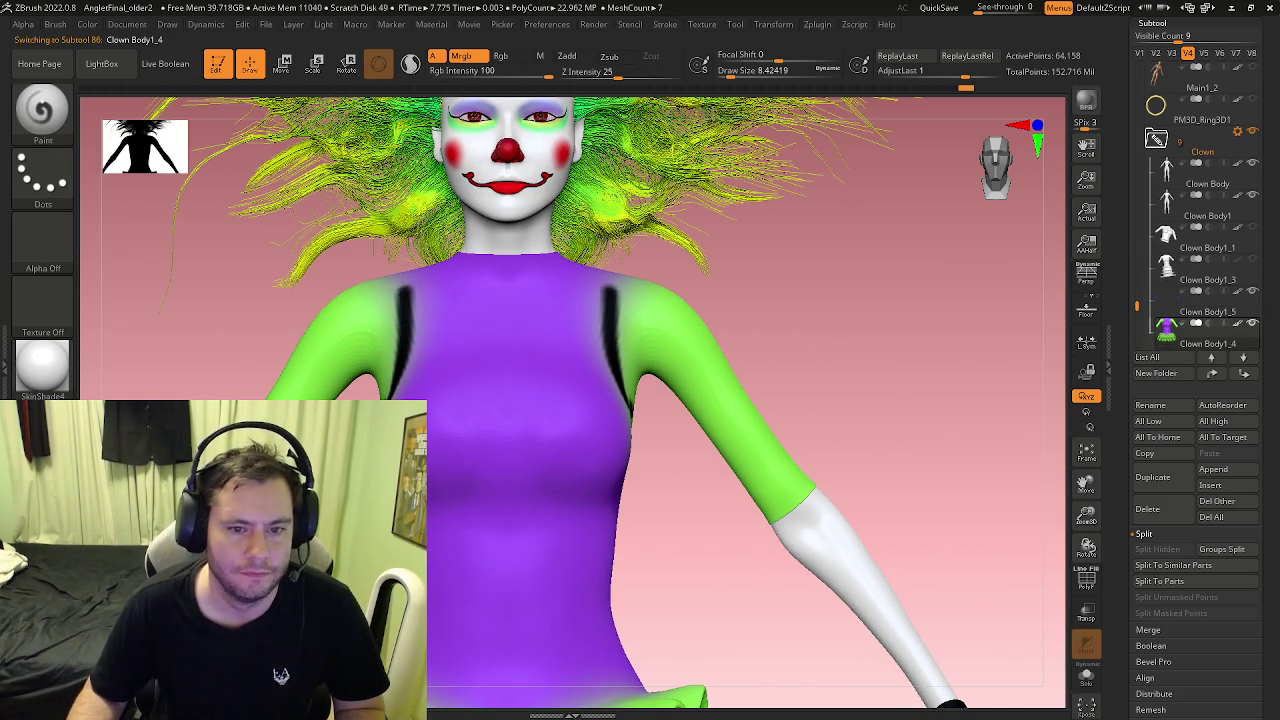
right_drag(340, 305, 395, 300)
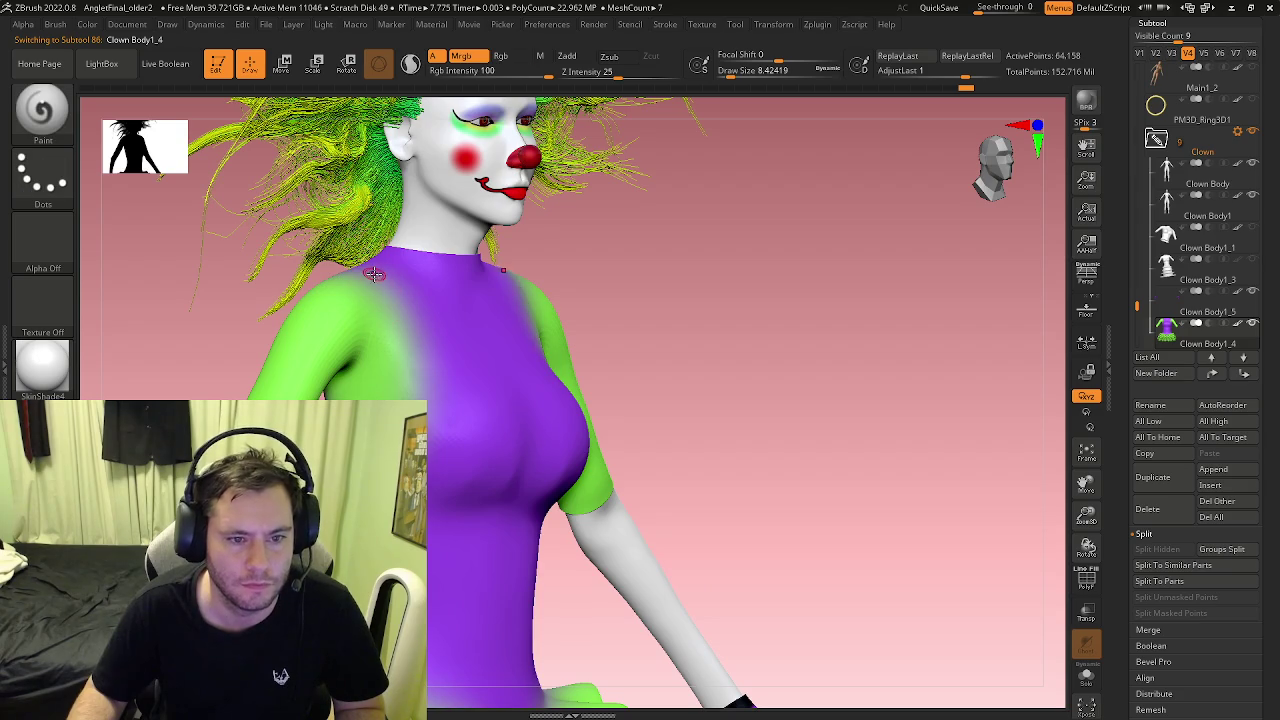
scroll(409, 383, up, 3)
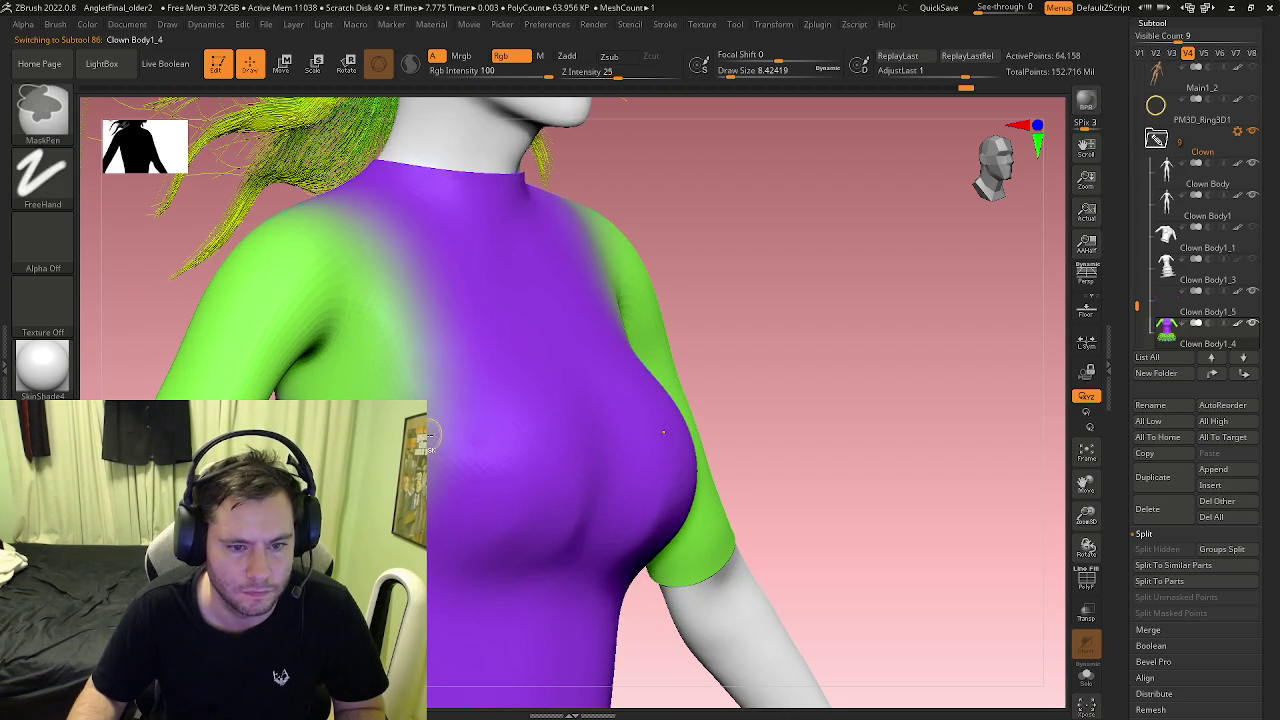
key(ctrl+z)
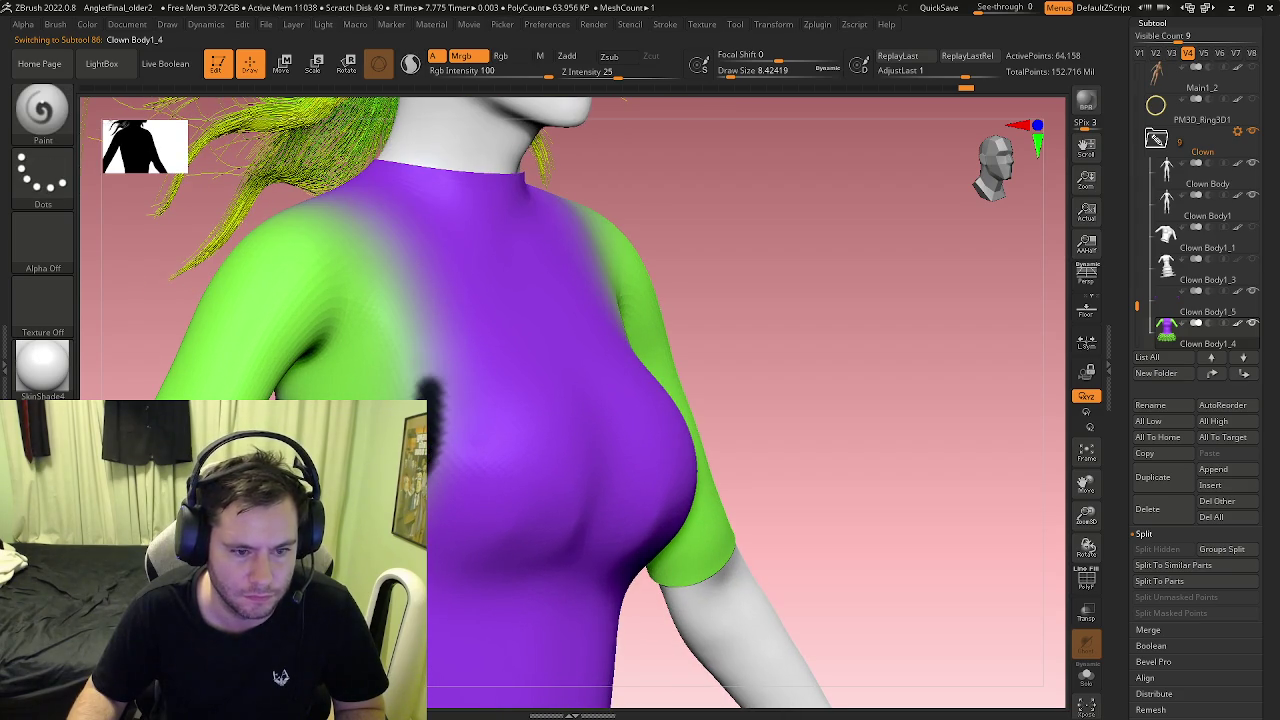
right_drag(509, 476, 560, 476)
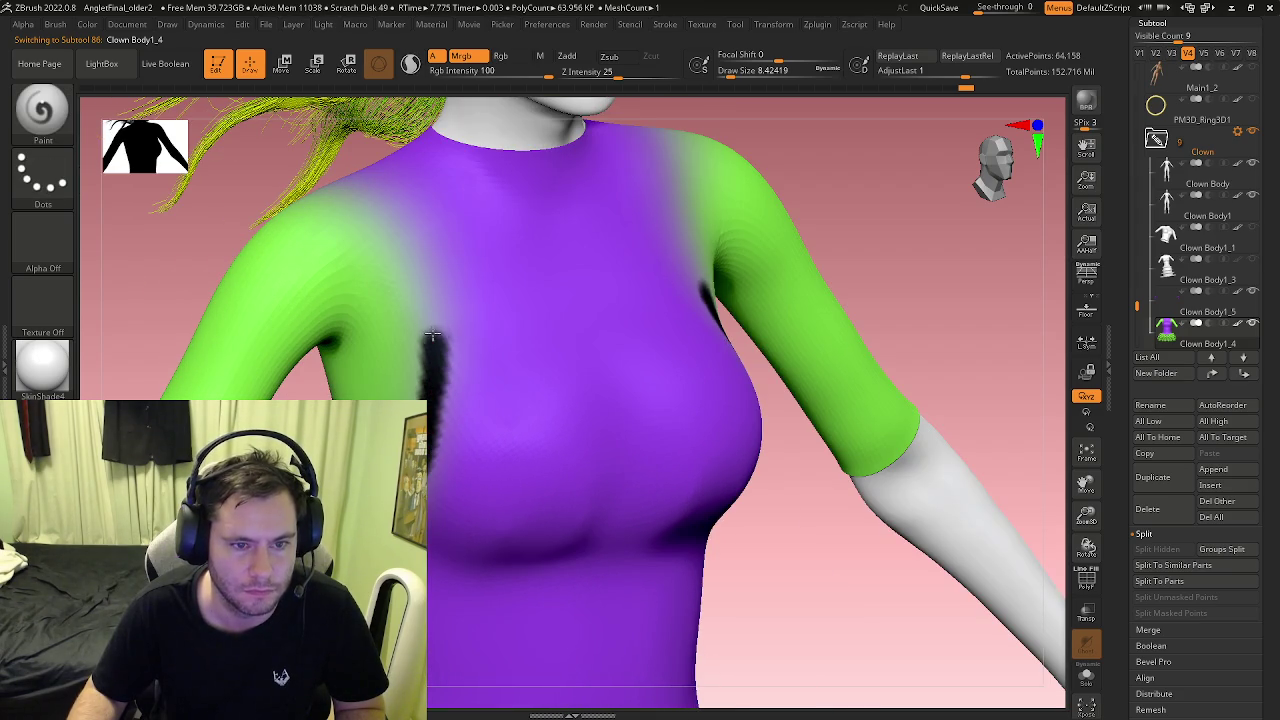
drag(432, 336, 366, 204)
mouse_move(382, 218)
right_down()
mouse_move(481, 294)
mouse_move(479, 253)
mouse_move(435, 303)
right_up()
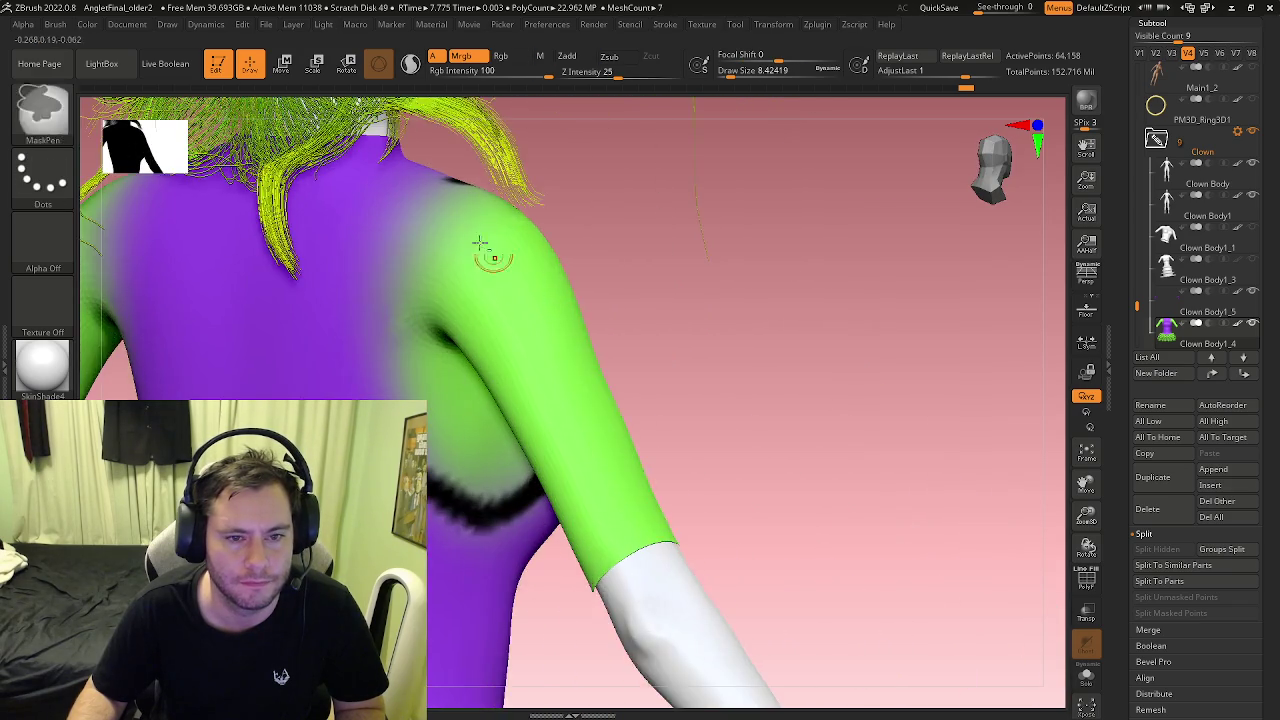
drag(435, 303, 418, 344)
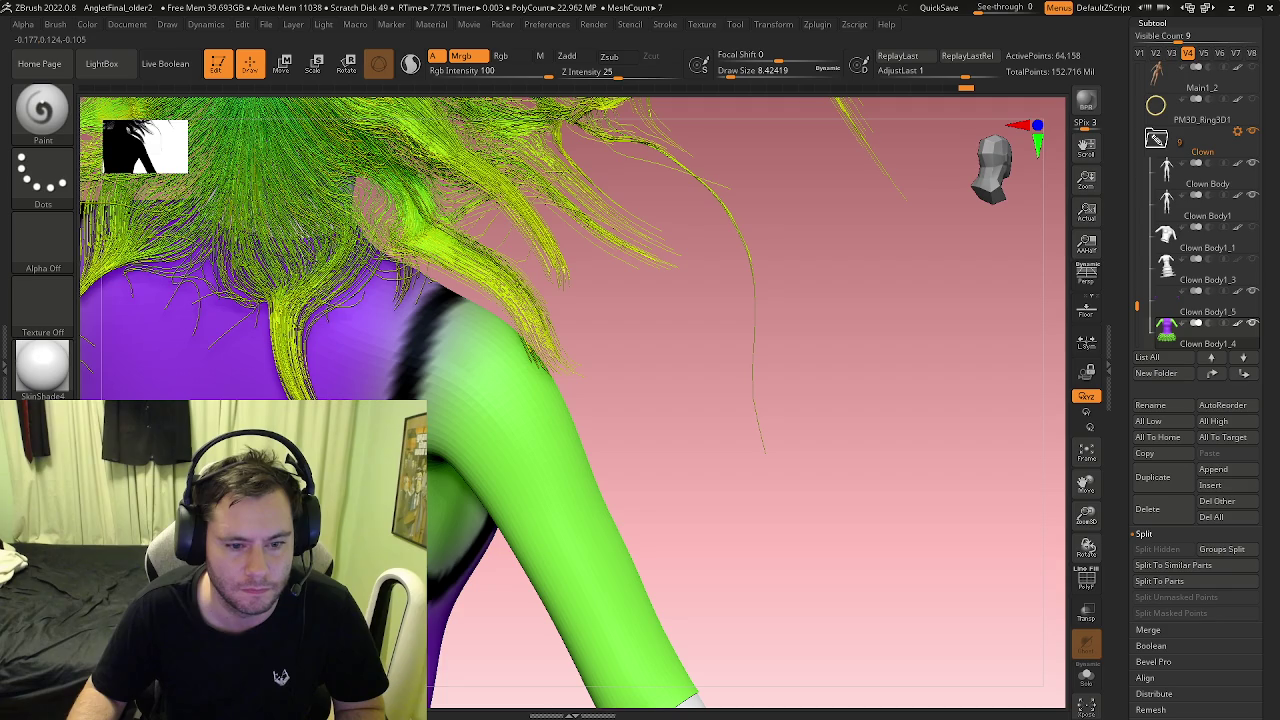
mouse_move(429, 575)
right_down()
mouse_move(553, 473)
mouse_move(243, 107)
right_up()
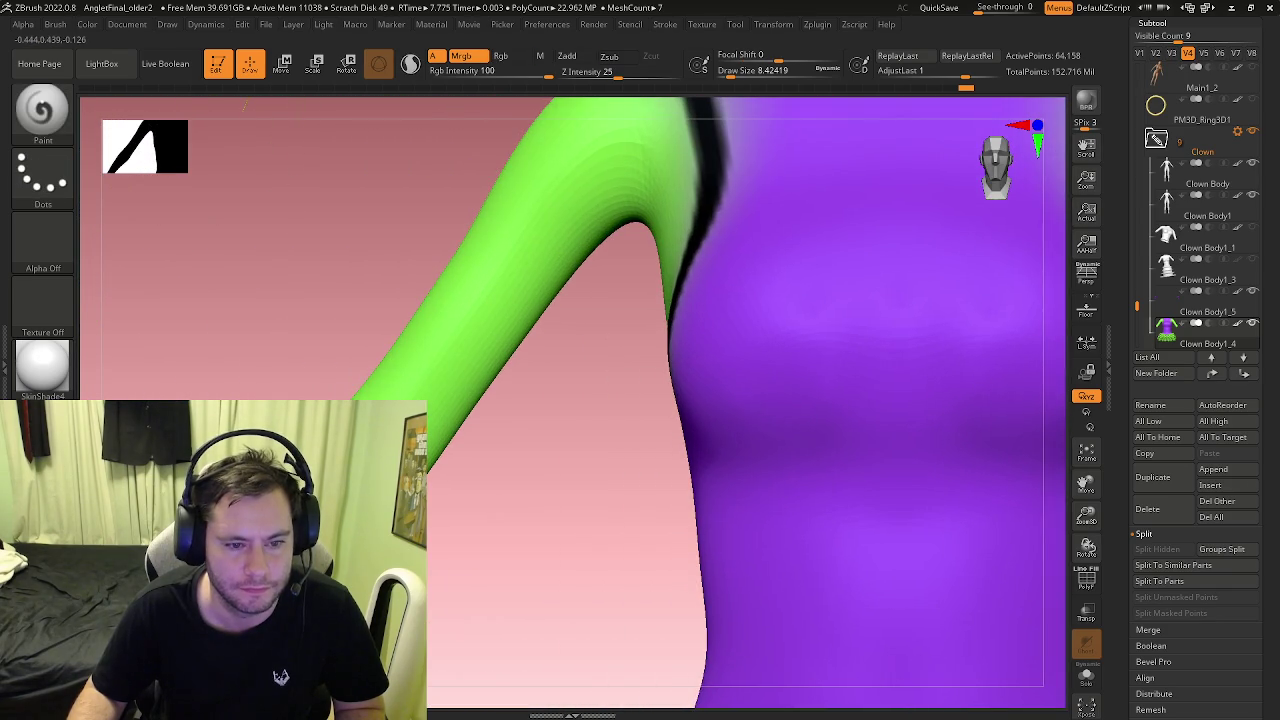
right_drag(243, 107, 260, 120)
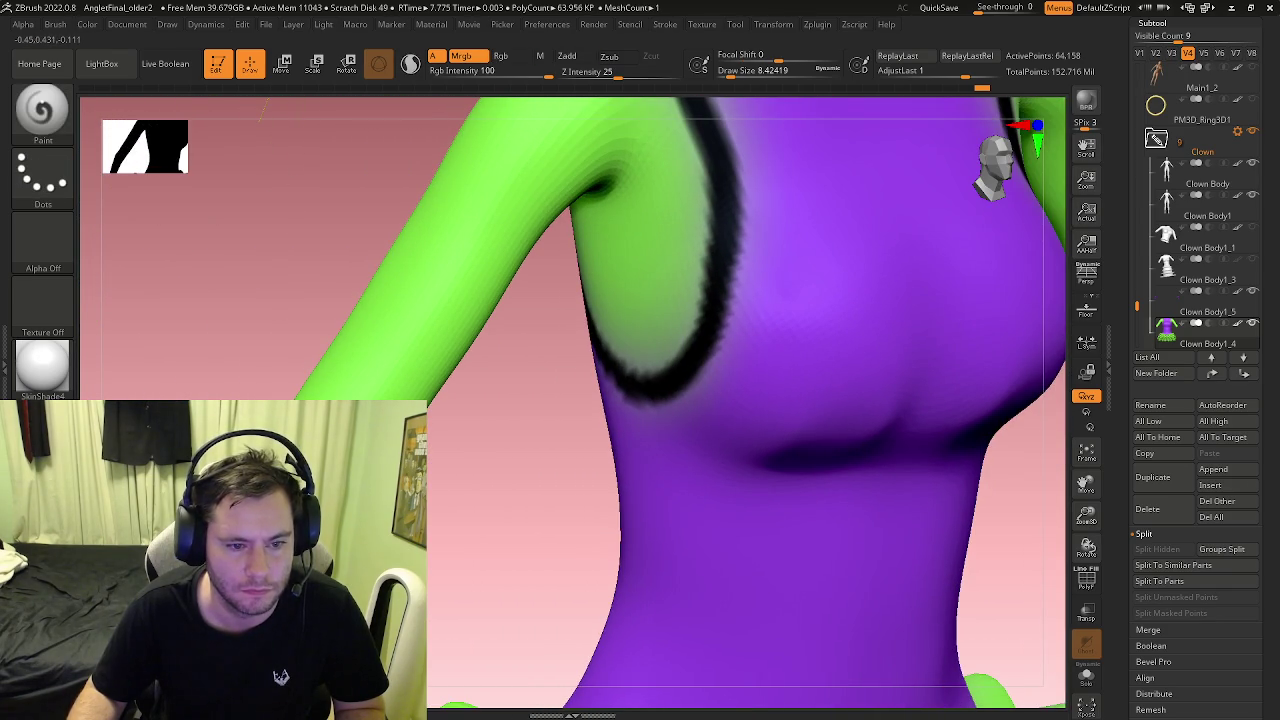
right_drag(258, 118, 760, 101)
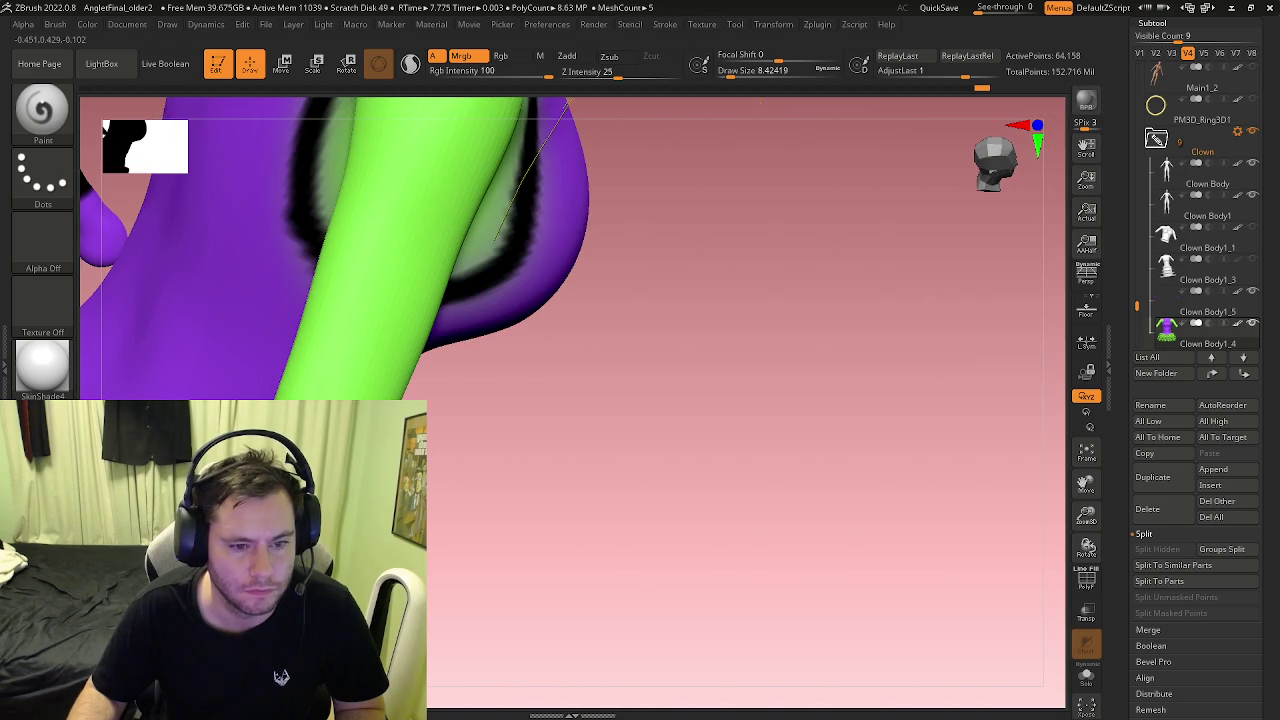
mouse_move(568, 101)
right_down()
mouse_move(738, 100)
mouse_move(448, 110)
mouse_move(680, 105)
right_up()
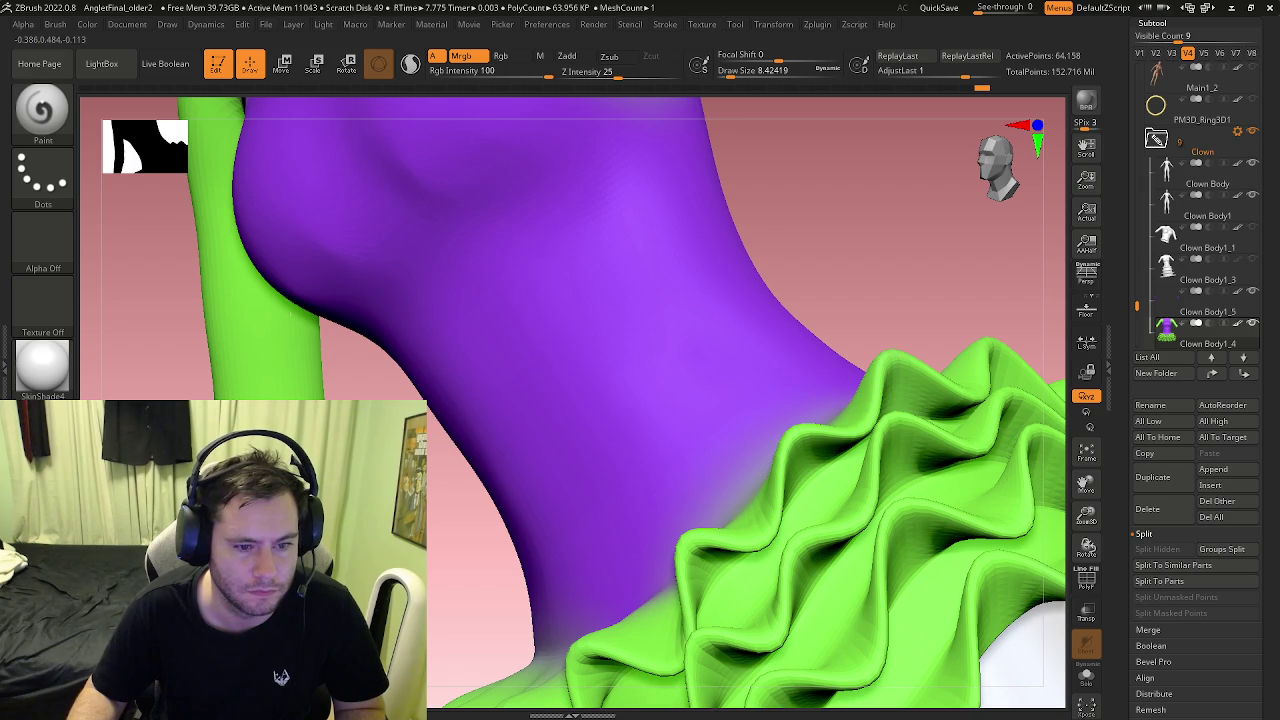
mouse_move(470, 300)
ctrl+right_down()
mouse_move(470, 355)
mouse_move(414, 390)
mouse_move(448, 400)
ctrl+right_up()
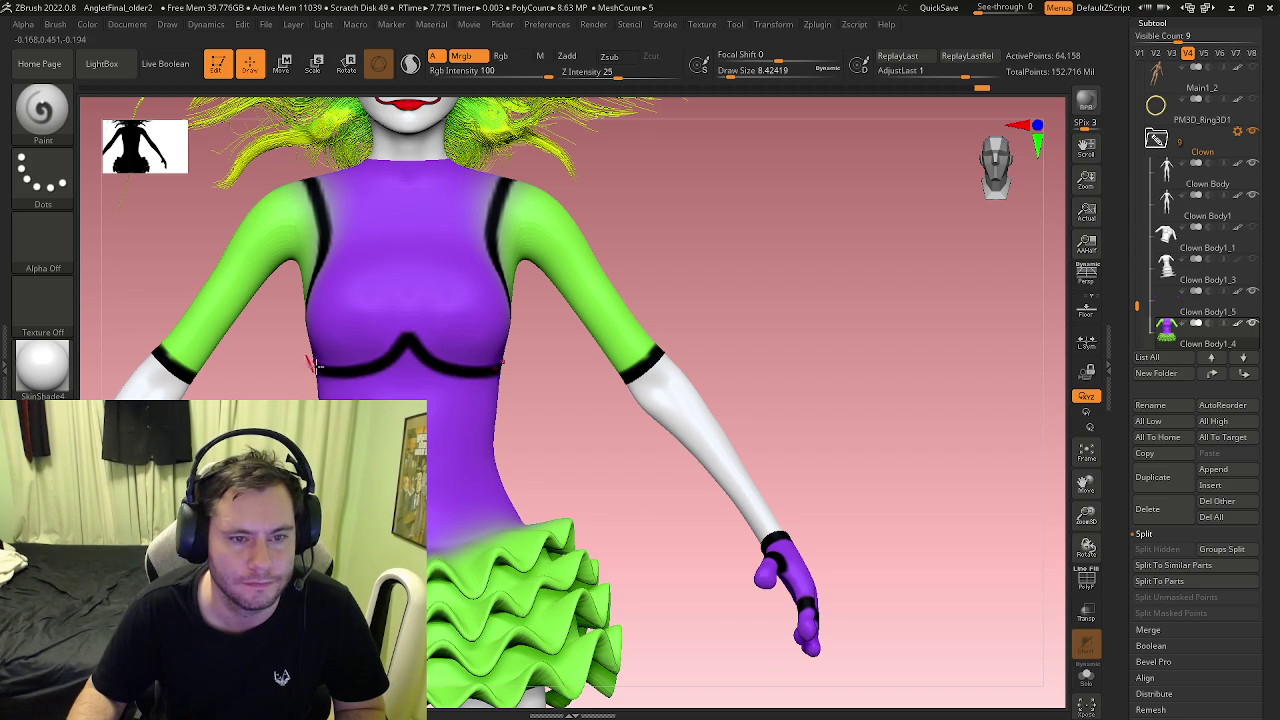
Step: Paint a black band along the dress hem, undoing a stray waist stroke, and review it
right_drag(313, 366, 291, 352)
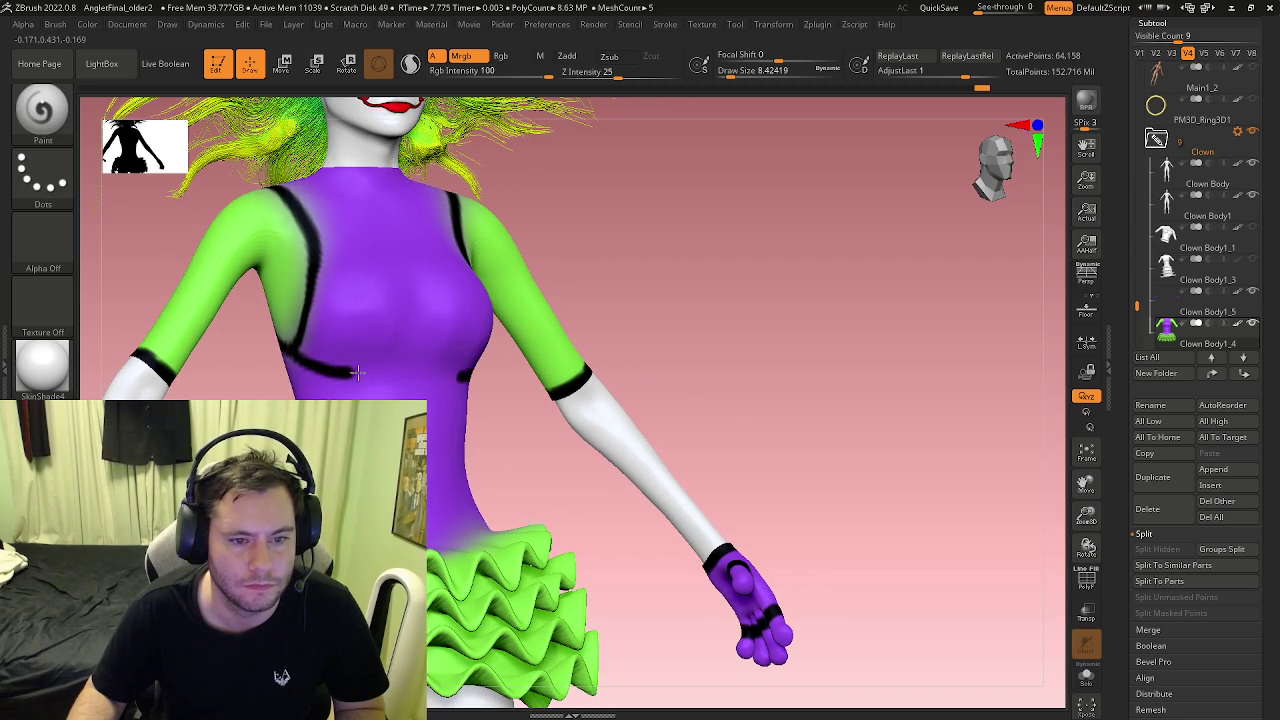
mouse_move(420, 332)
right_down()
mouse_move(427, 383)
mouse_move(404, 383)
mouse_move(459, 551)
right_up()
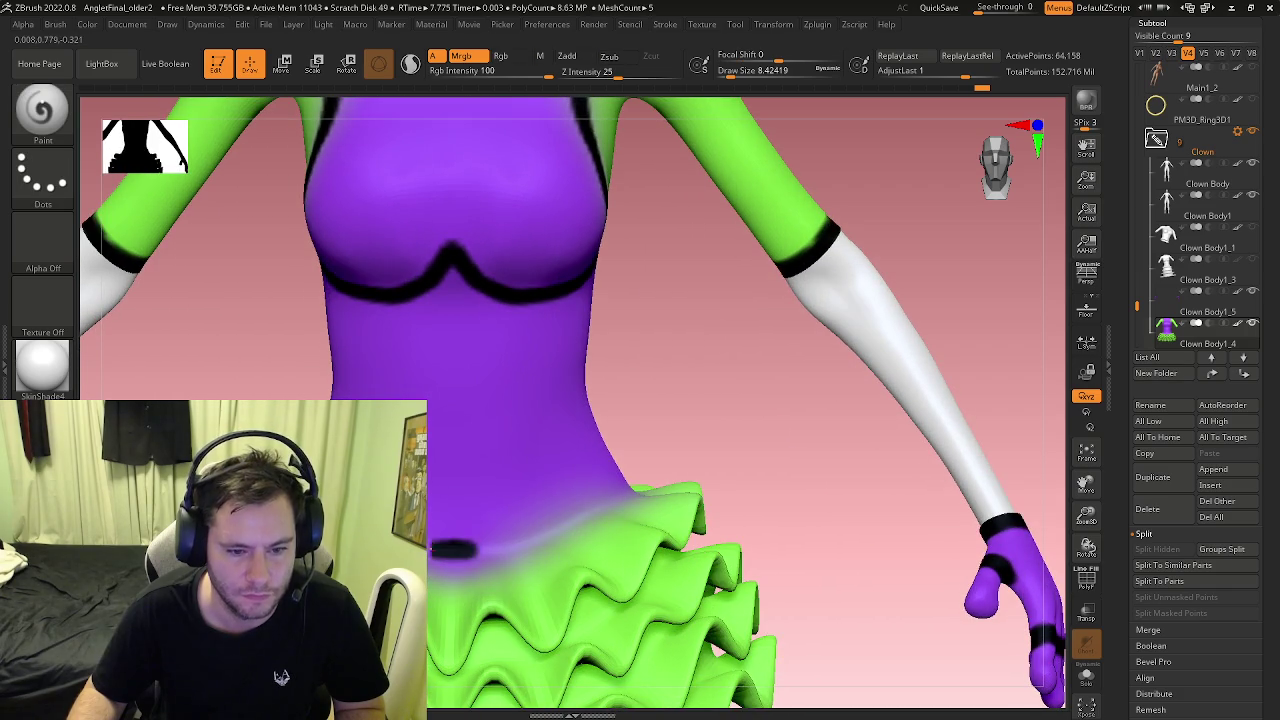
key(ctrl+z)
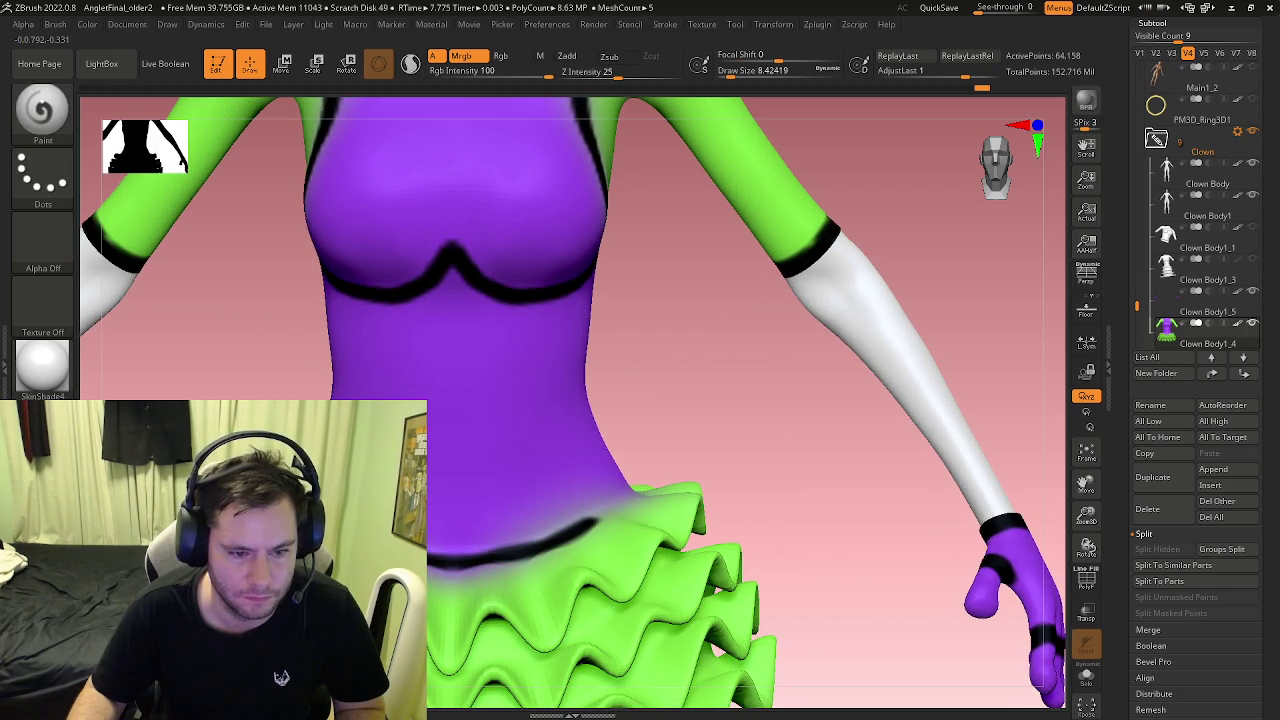
right_drag(631, 494, 595, 484)
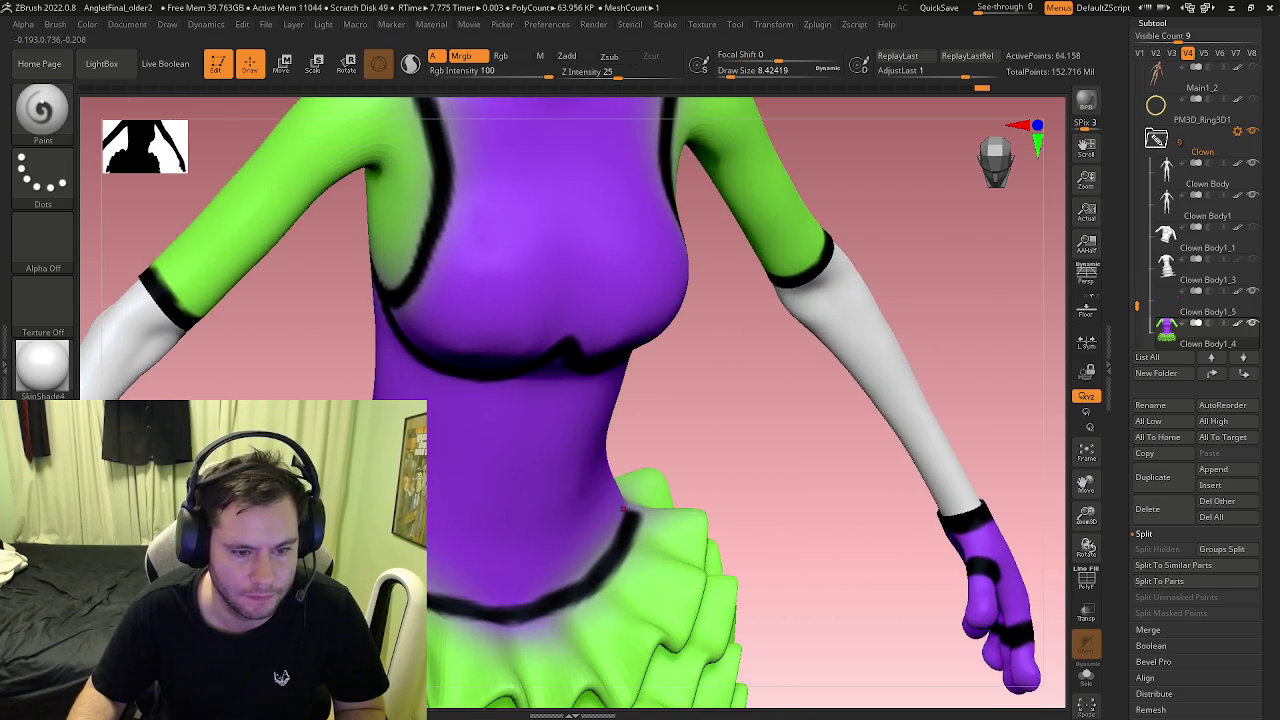
right_drag(595, 484, 350, 266)
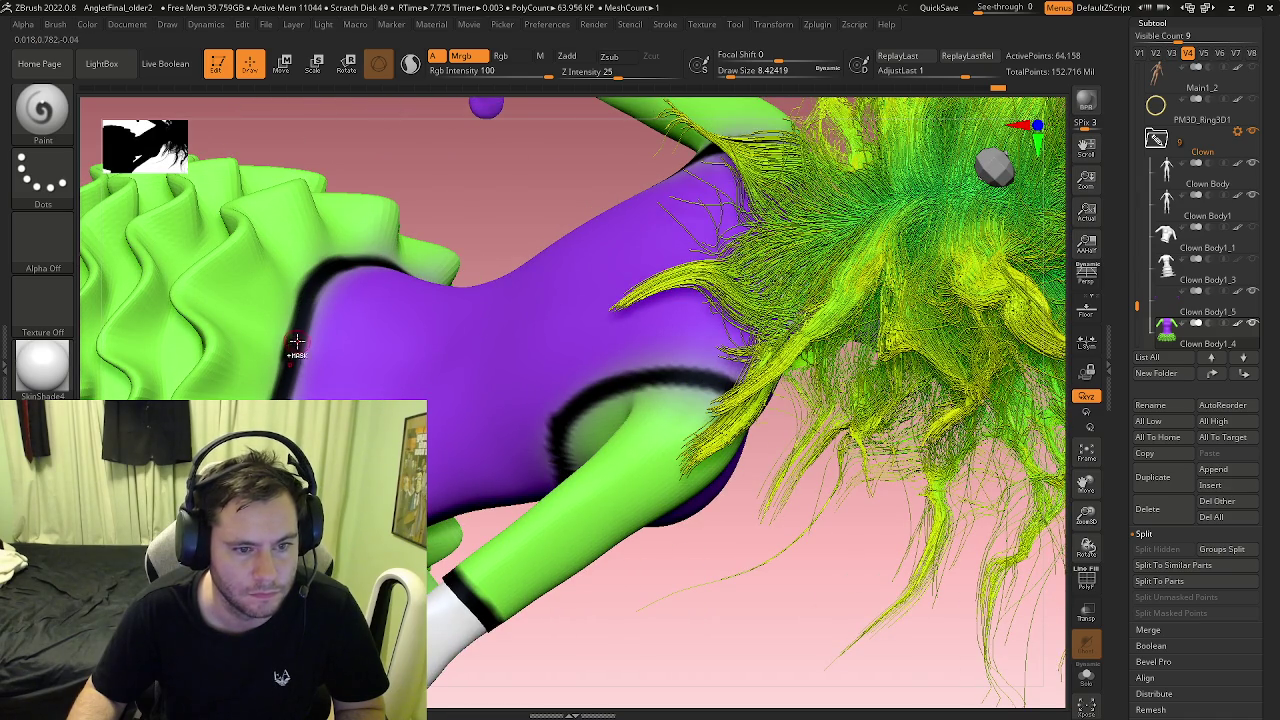
shift+right_drag(297, 342, 412, 390)
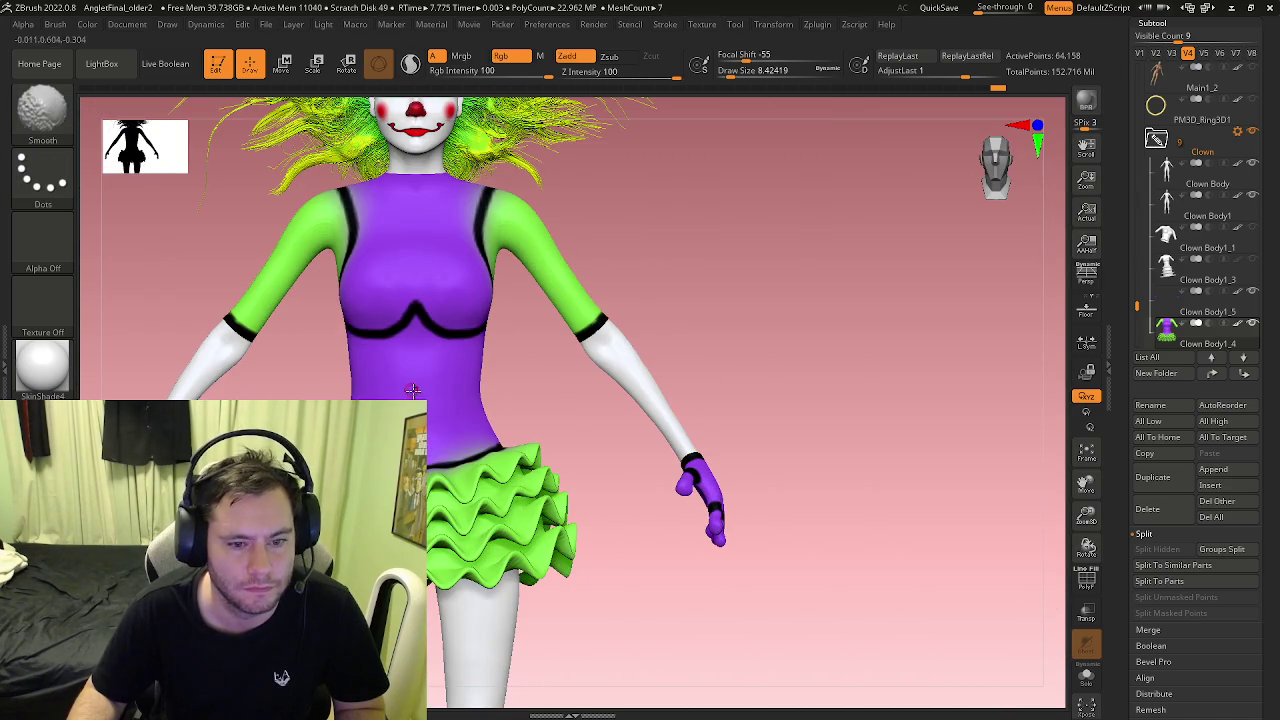
right_drag(412, 390, 405, 348)
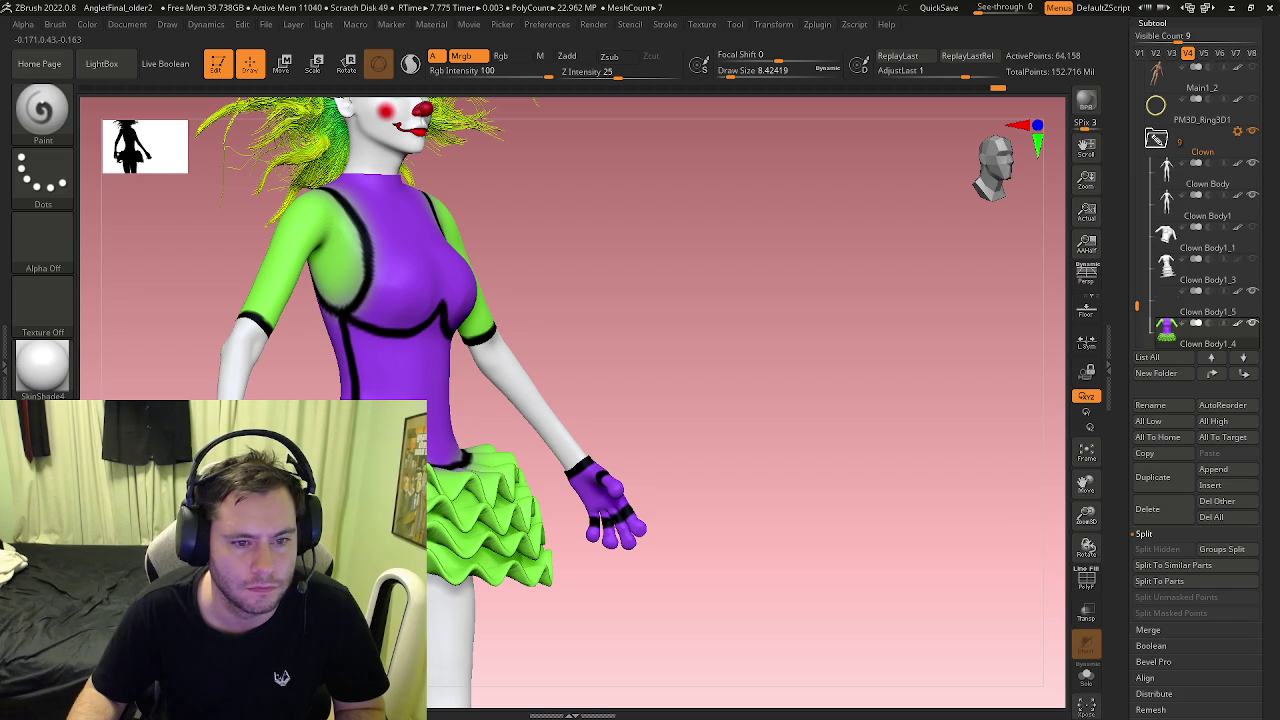
right_drag(405, 345, 355, 320)
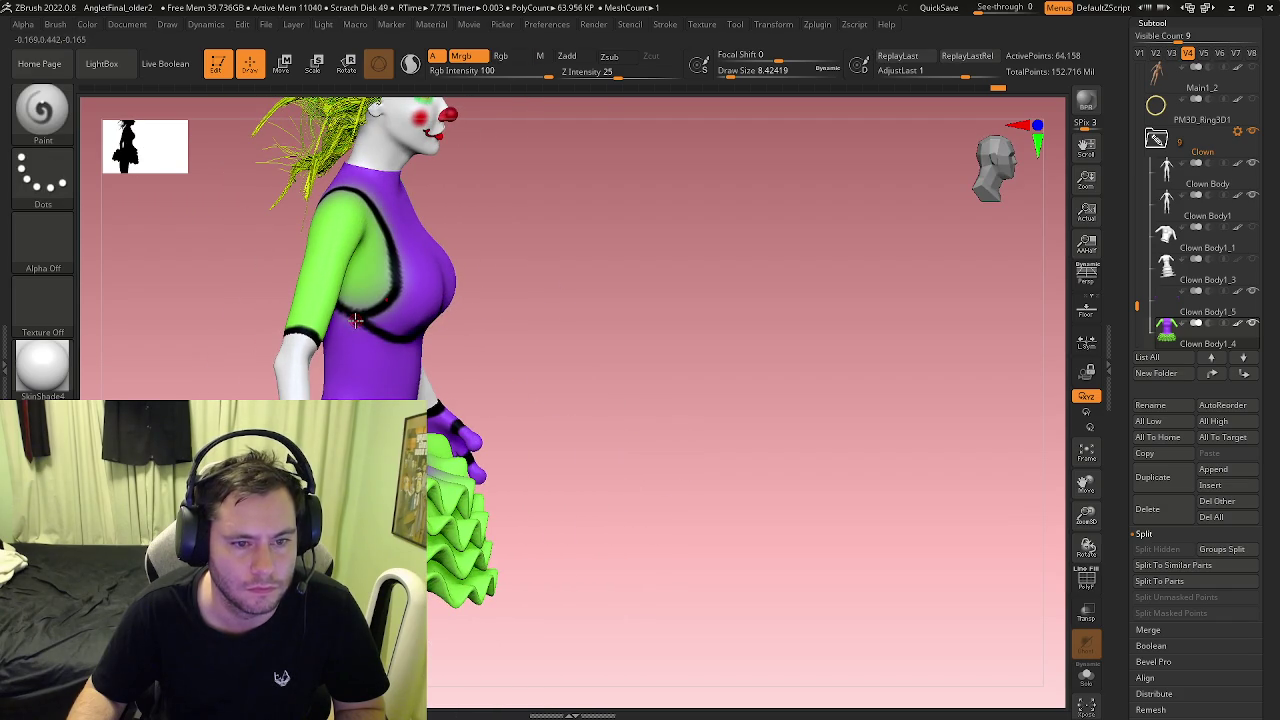
shift+right_drag(355, 320, 457, 358)
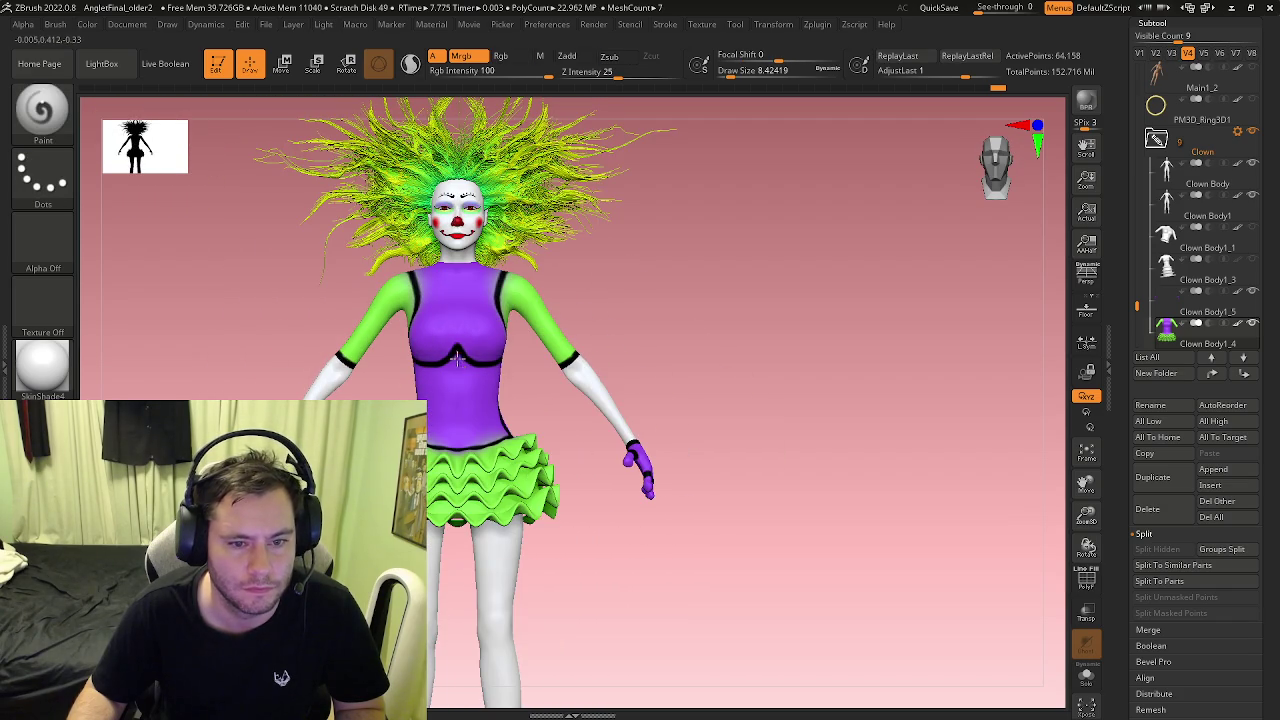
ctrl+right_drag(457, 450, 456, 302)
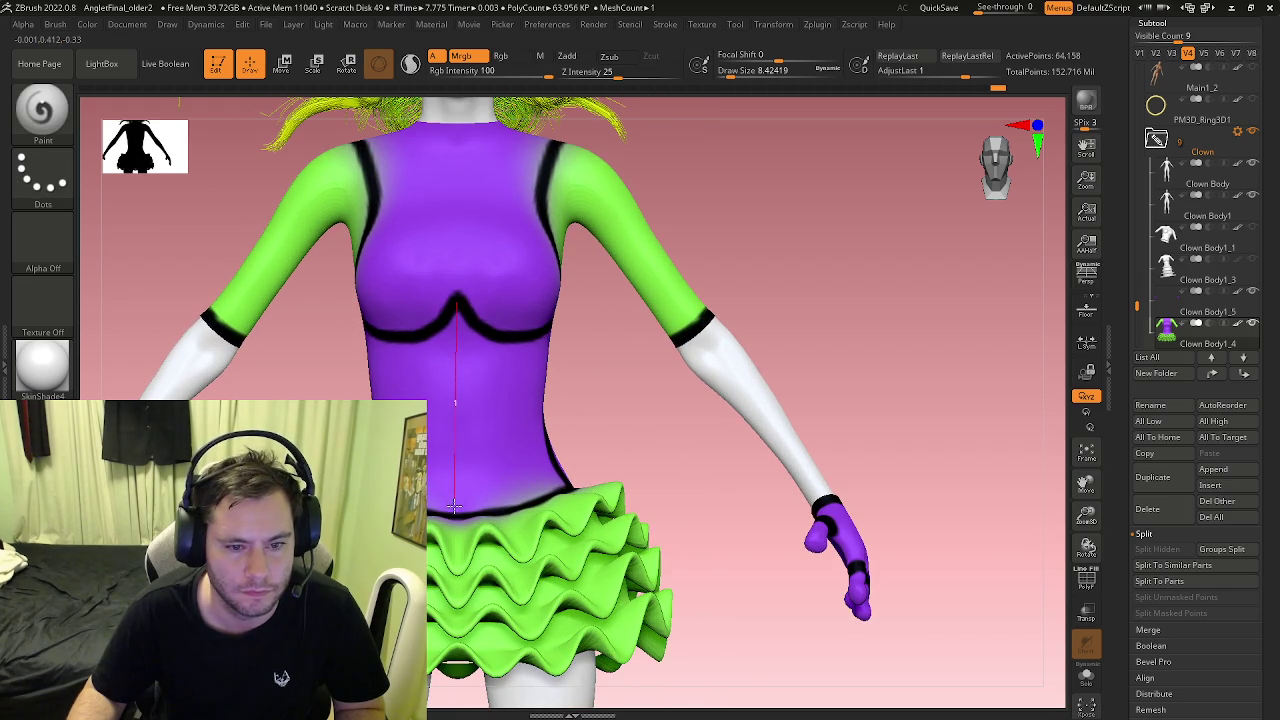
Step: Paint a black line down the torso centre from the neck and a band along the neckline
drag(456, 515, 456, 515)
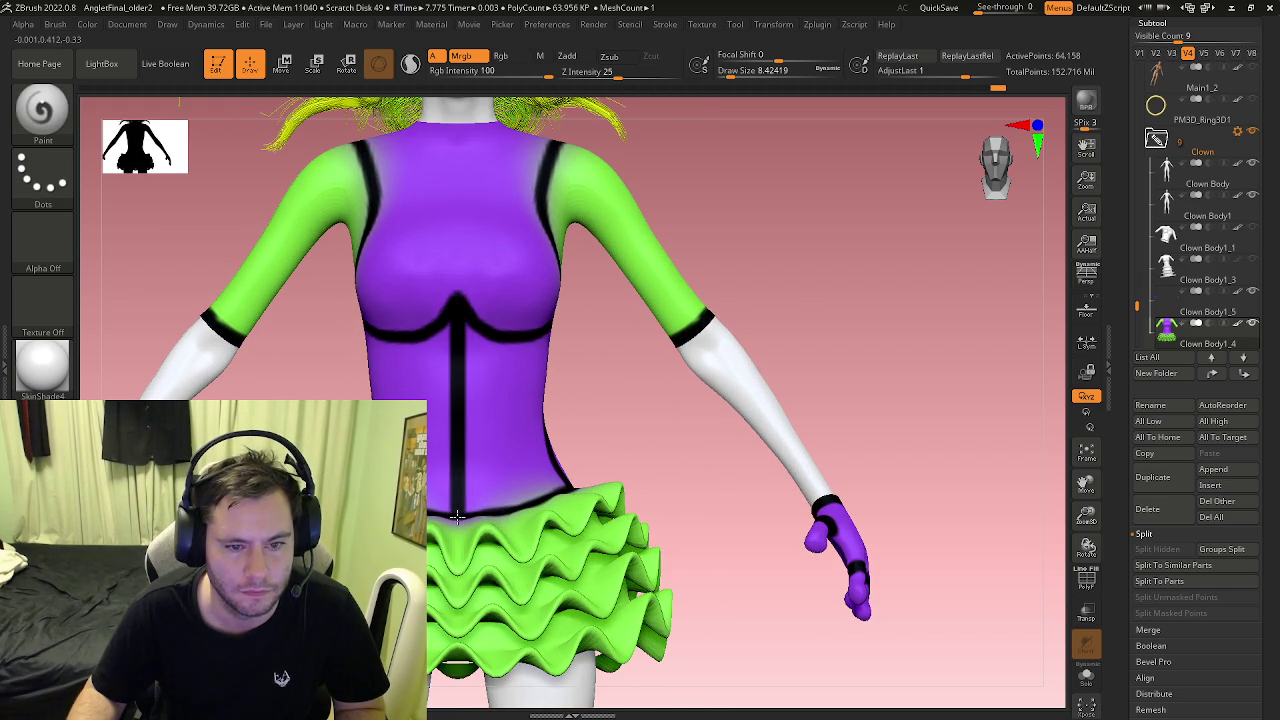
alt+right_drag(457, 300, 460, 440)
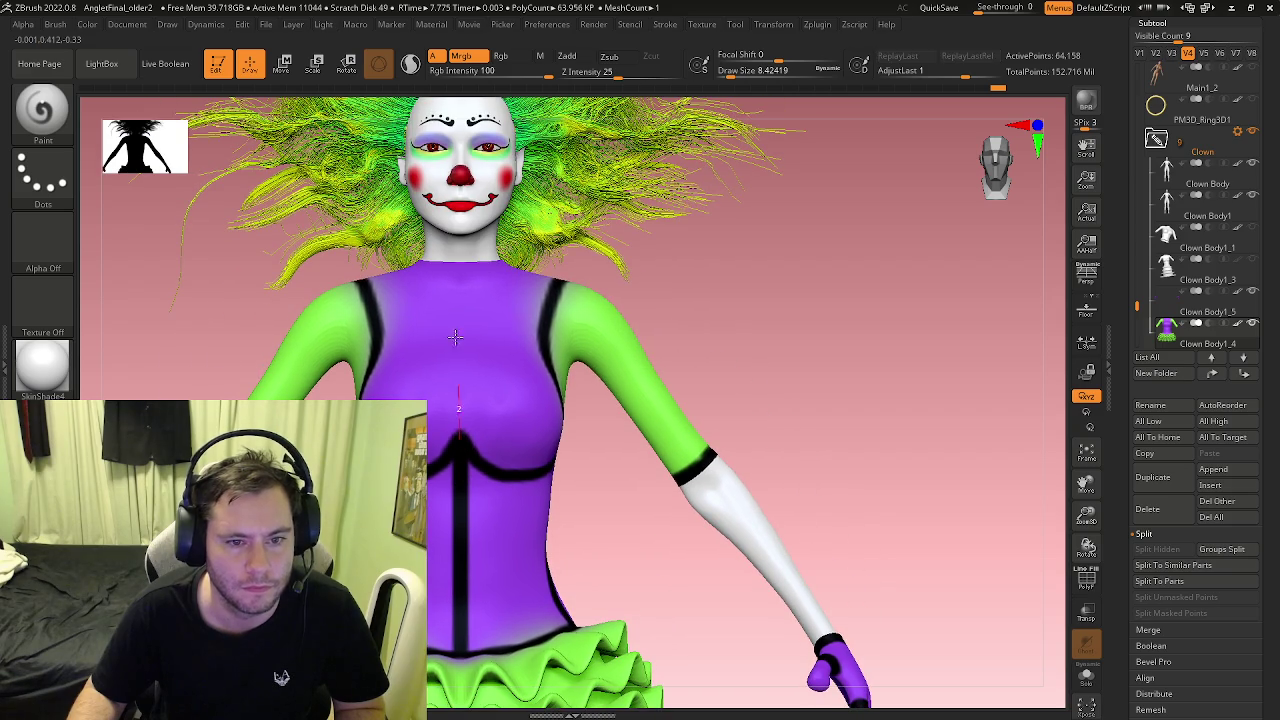
drag(459, 258, 459, 258)
alt+right_drag(459, 258, 440, 360)
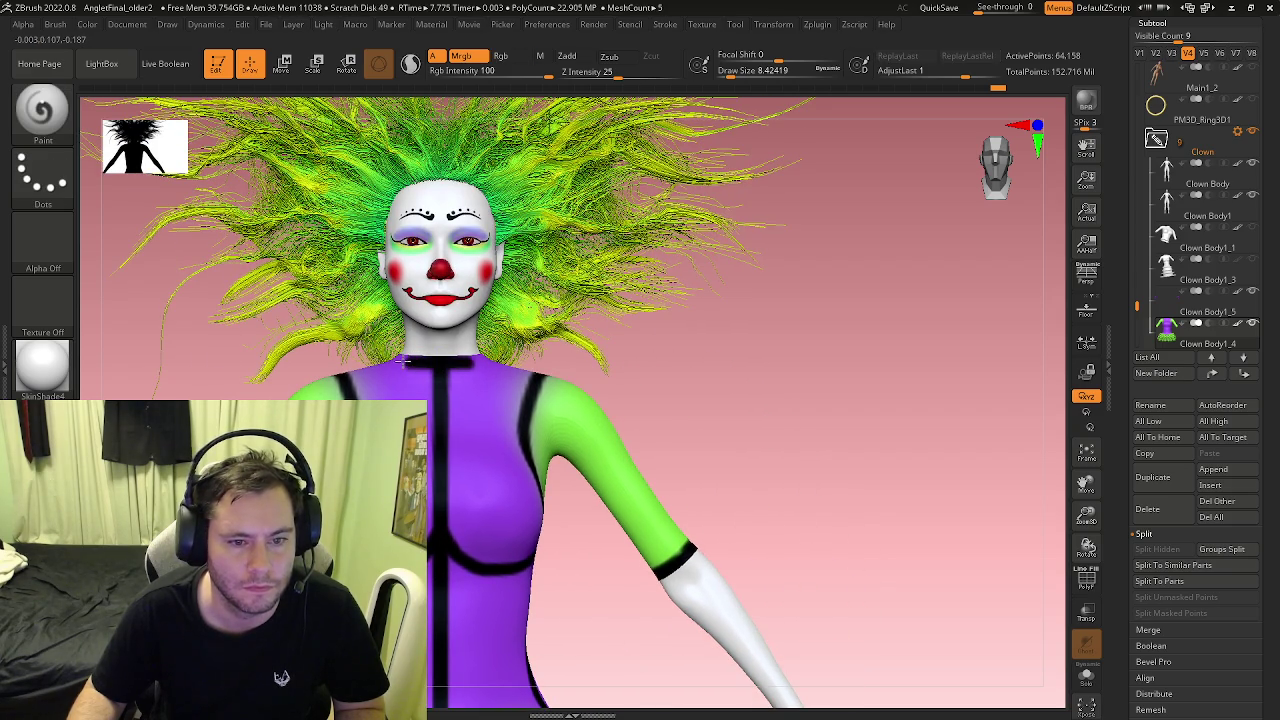
ctrl+right_drag(394, 360, 493, 388)
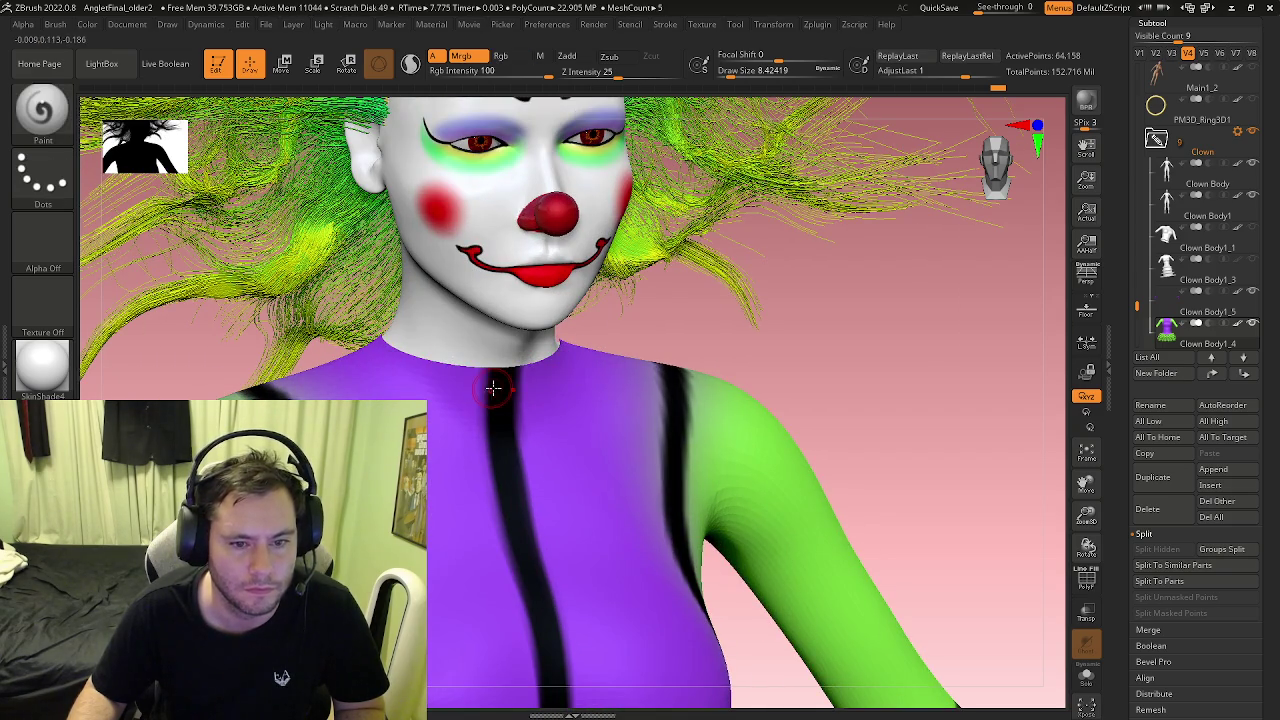
drag(484, 378, 406, 366)
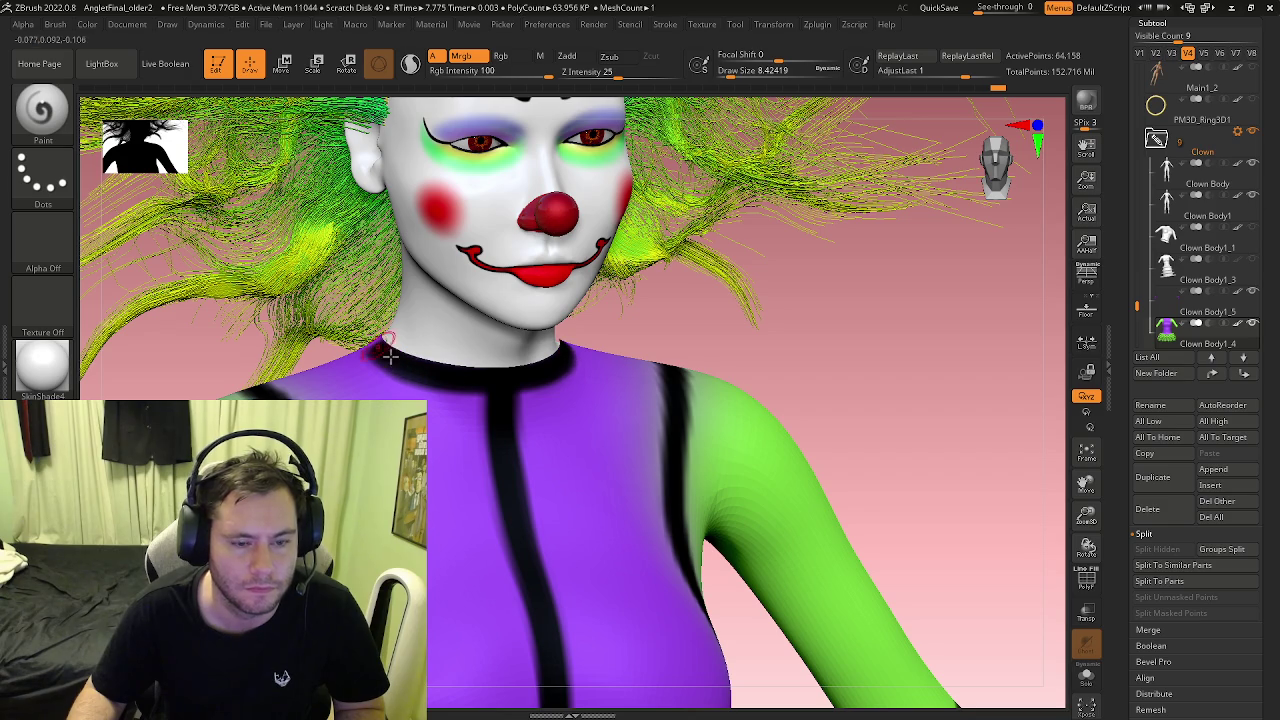
Step: Inspect the body in Solo mode, then restore the full clown and undo stray dots
click(1086, 676)
drag(1050, 650, 425, 455)
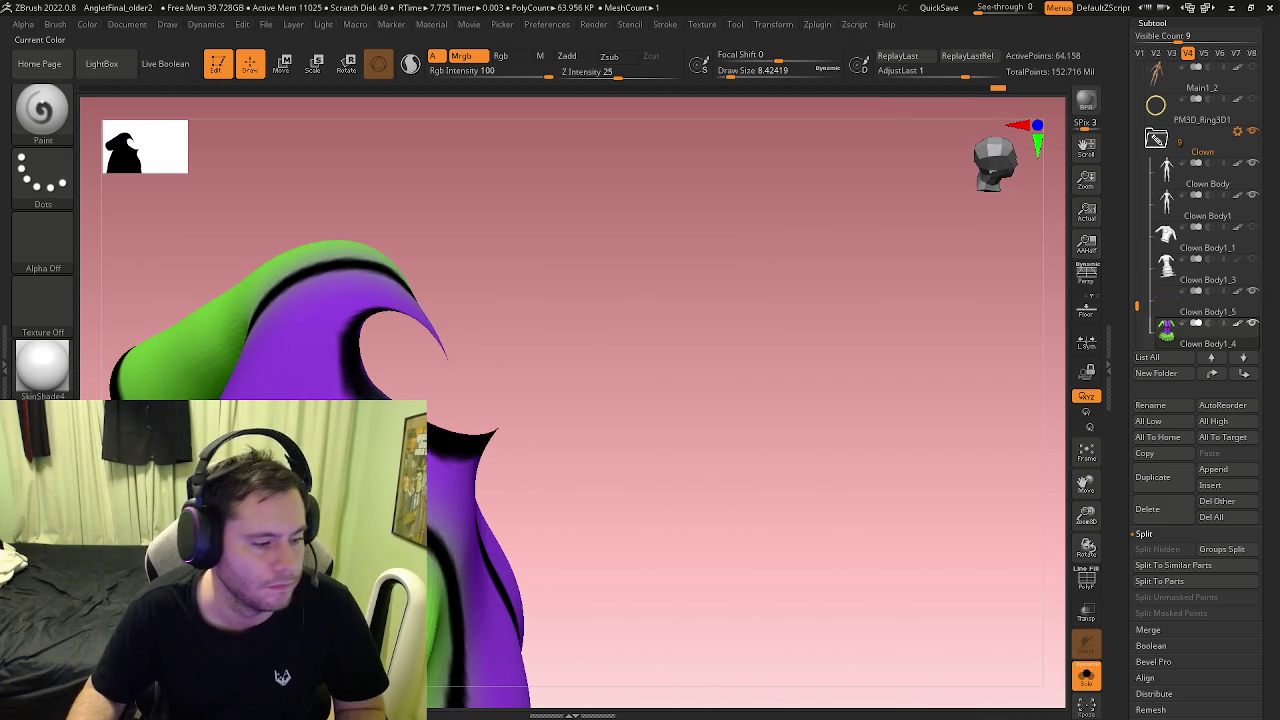
drag(491, 260, 486, 383)
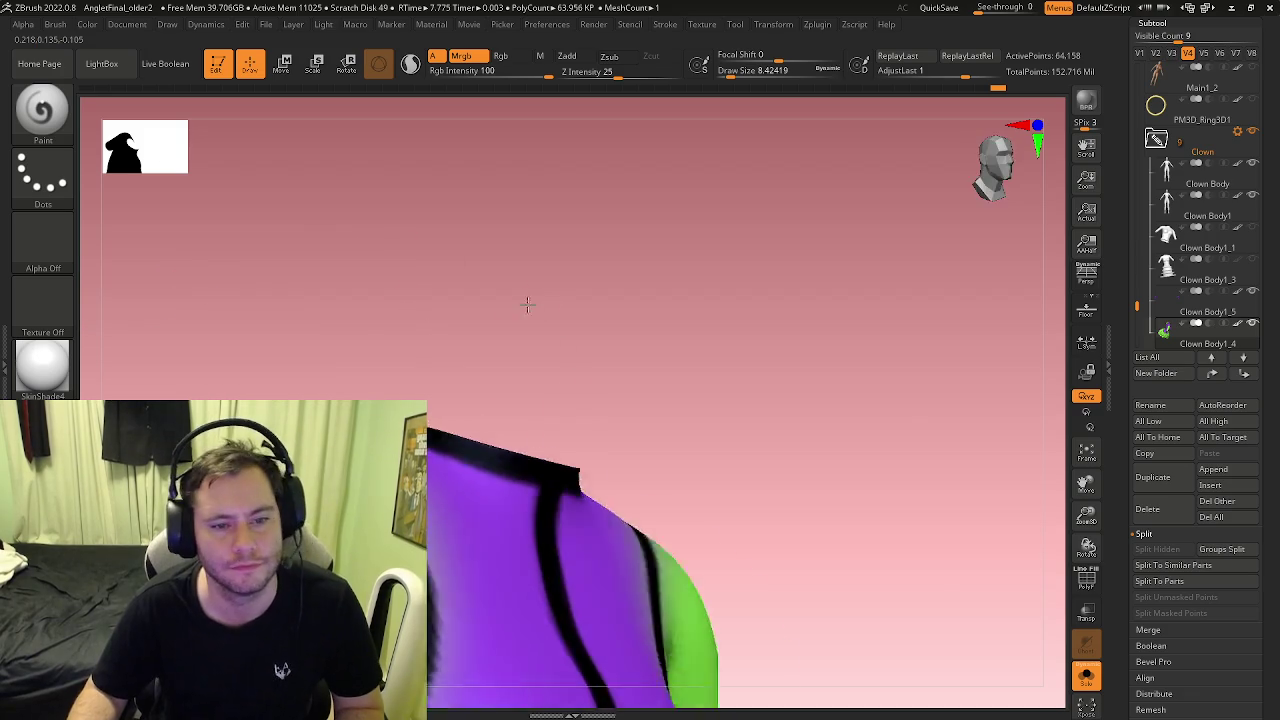
click(1086, 676)
mouse_move(1060, 677)
mouse_down()
mouse_move(582, 377)
mouse_move(467, 378)
mouse_move(512, 382)
mouse_move(589, 272)
mouse_move(603, 310)
mouse_up()
key(ctrl+z)
Step: Try a mirrored mouth on the back of the dress, then undo it and the eyes
mouse_move(556, 366)
mouse_down()
mouse_move(630, 442)
mouse_move(634, 388)
mouse_up()
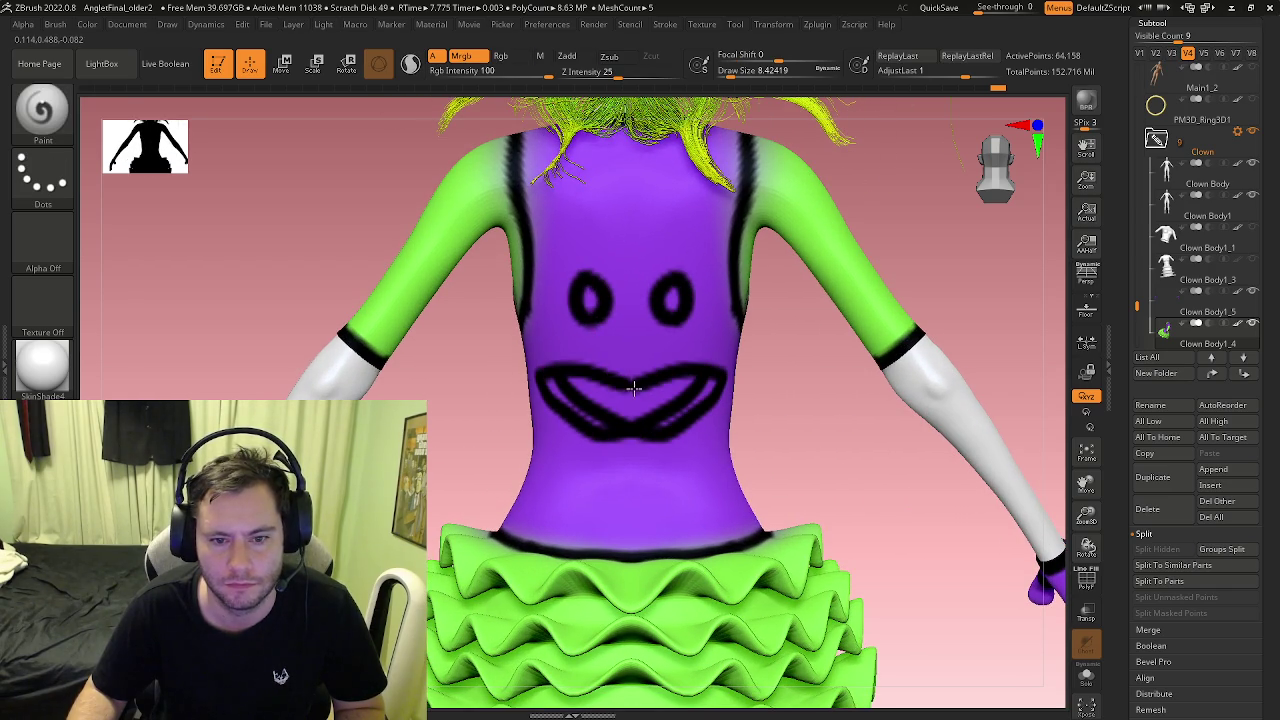
drag(622, 436, 560, 380)
key(ctrl+z)
key(ctrl+z)
key(ctrl+z)
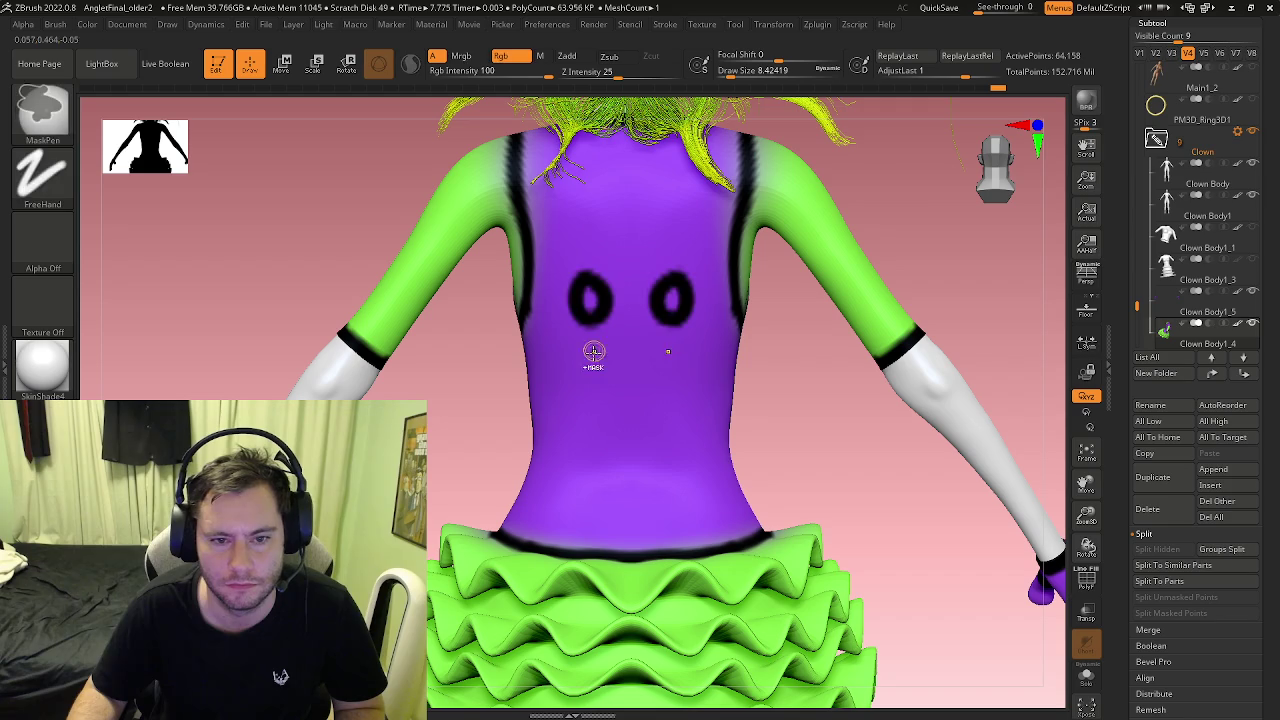
key(ctrl+z)
key(ctrl+z)
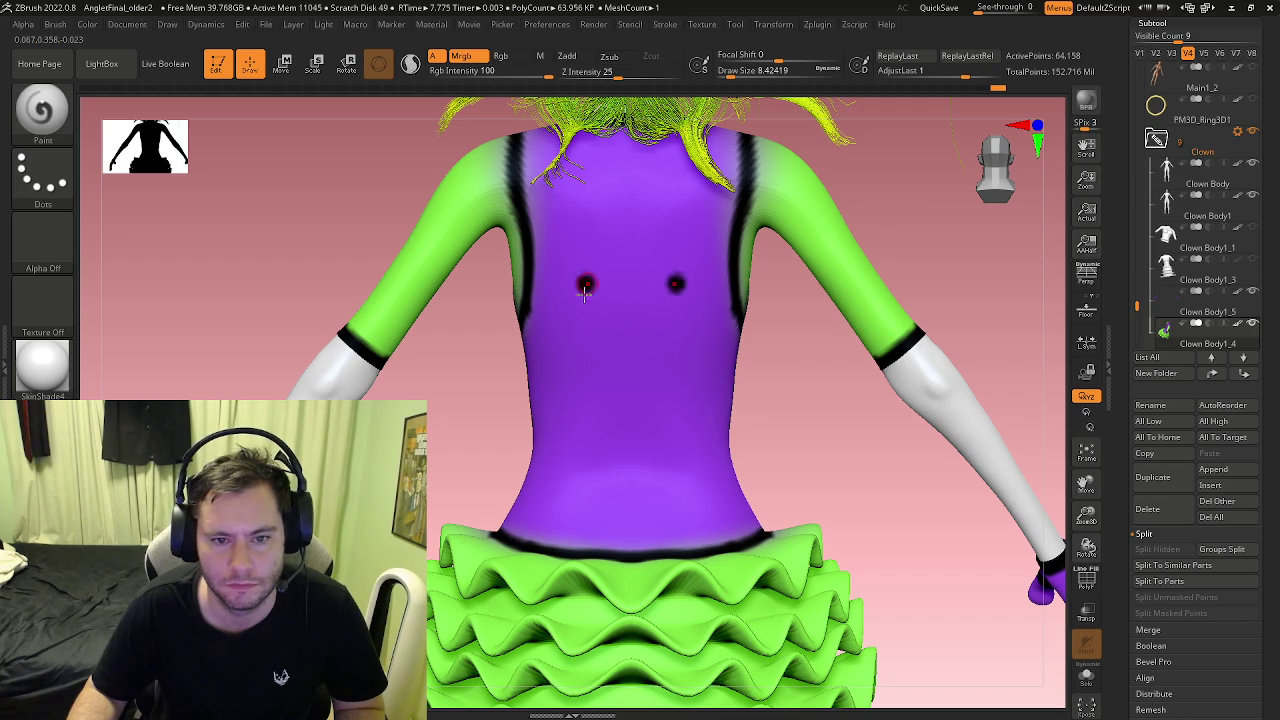
key(ctrl+z)
Step: Paint two round eyes at brush size 30 and a curved smile at size 7.5
key(s)
drag(586, 318, 600, 318)
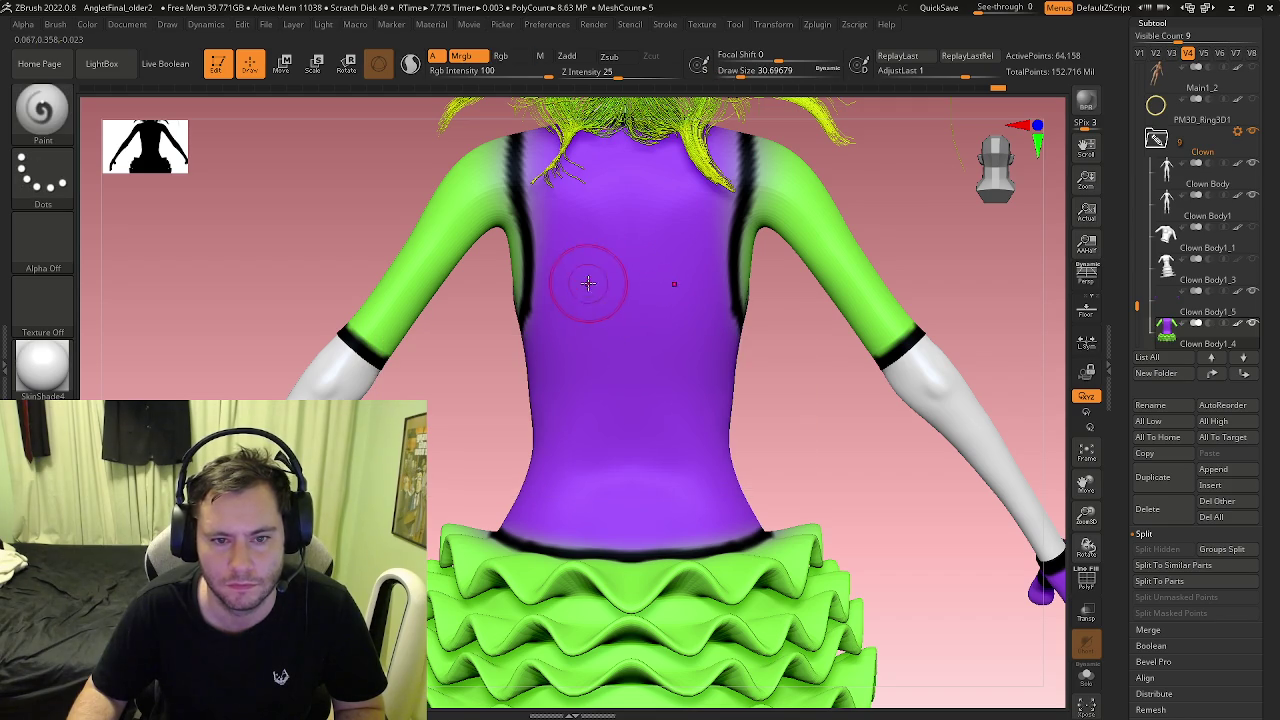
click(580, 299)
mouse_move(552, 396)
mouse_down()
mouse_move(640, 414)
mouse_move(610, 428)
mouse_move(630, 418)
mouse_up()
key(ctrl+z)
key(s)
key(ctrl+z)
drag(550, 365, 631, 405)
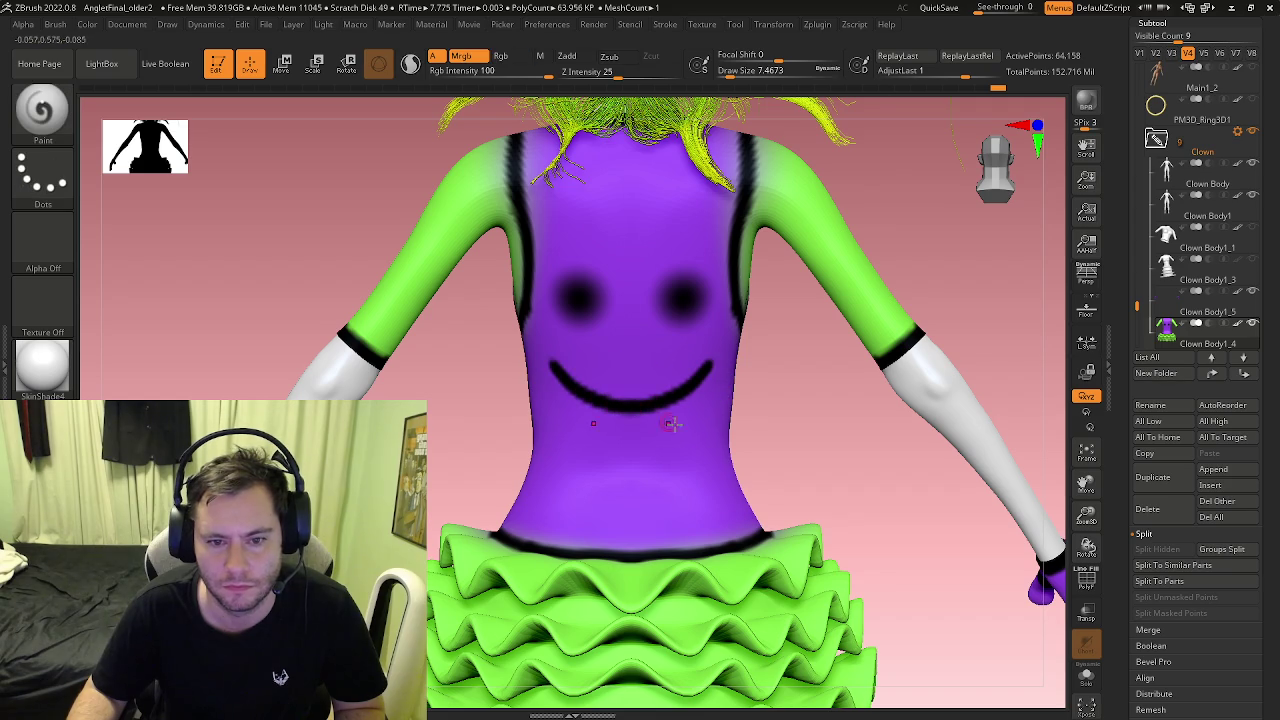
Step: Dab a mirrored eye dot and orbit to a three-quarter view to review the face
scroll(672, 424, down, 5)
scroll(657, 371, up, 8)
click(645, 368)
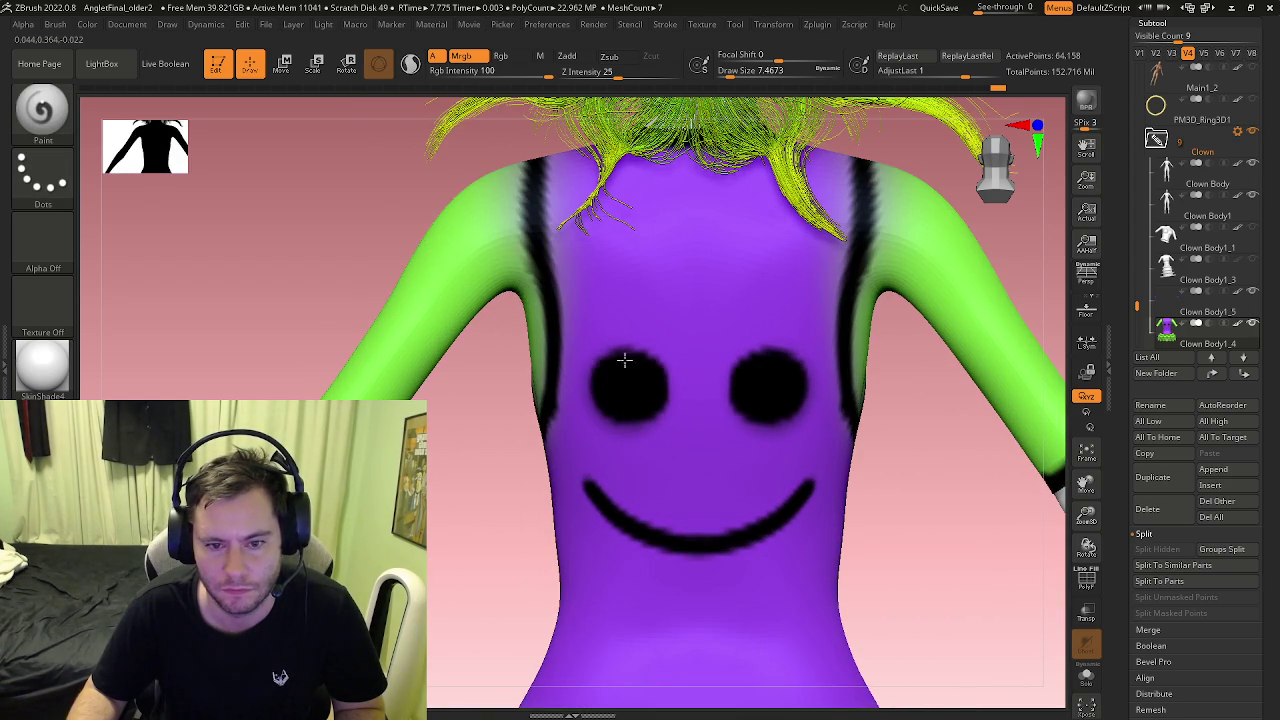
scroll(634, 398, down, 5)
mouse_move(634, 398)
right_down()
mouse_move(530, 437)
mouse_move(600, 430)
right_up()
scroll(573, 360, up, 2)
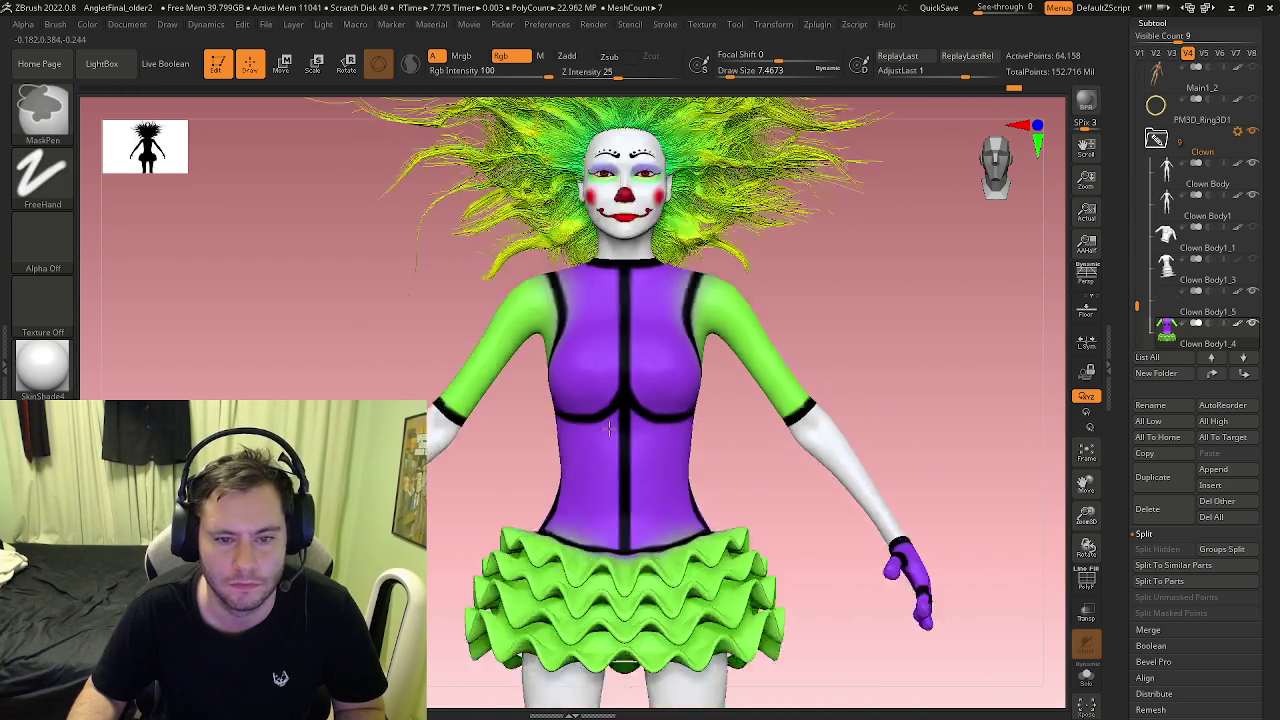
scroll(573, 353, up, 3)
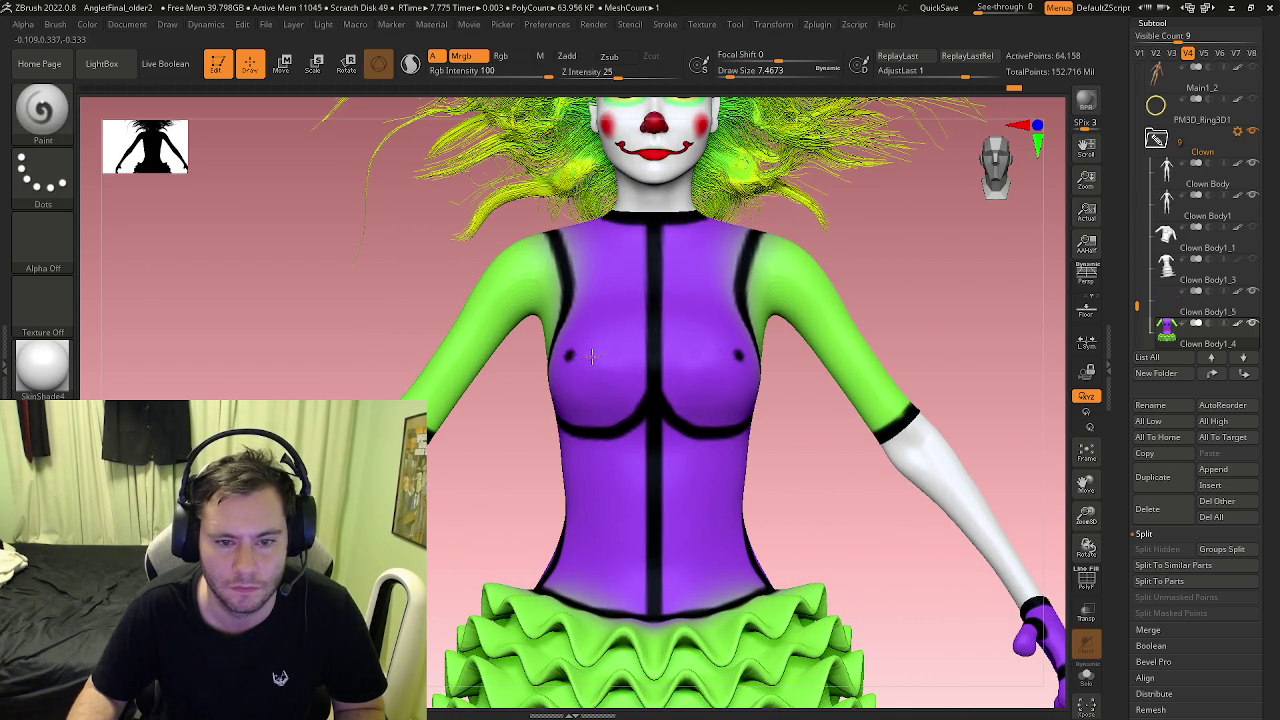
scroll(610, 385, down, 5)
mouse_move(620, 386)
right_down()
mouse_move(622, 432)
mouse_move(526, 423)
mouse_move(785, 480)
mouse_move(647, 443)
mouse_move(746, 428)
mouse_move(625, 432)
mouse_move(560, 520)
right_up()
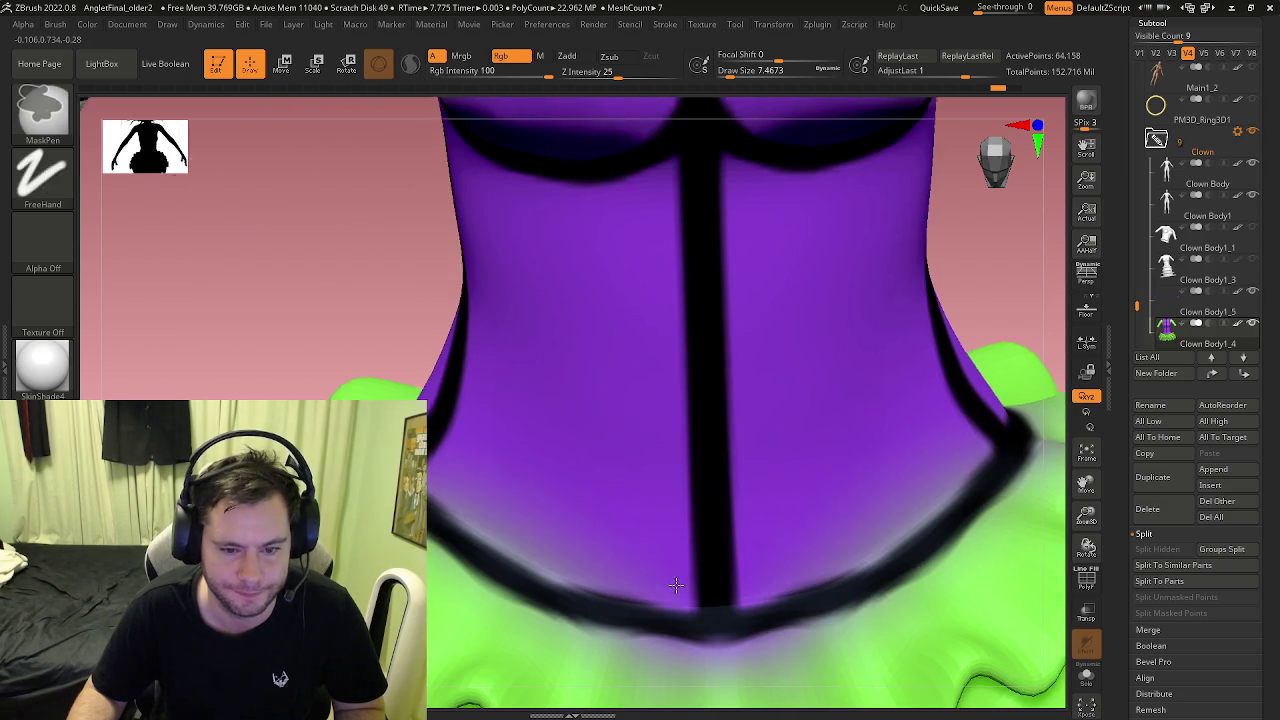
Step: Repaint the corset's lower edge with a mirrored black line
drag(625, 576, 553, 549)
key(ctrl+z)
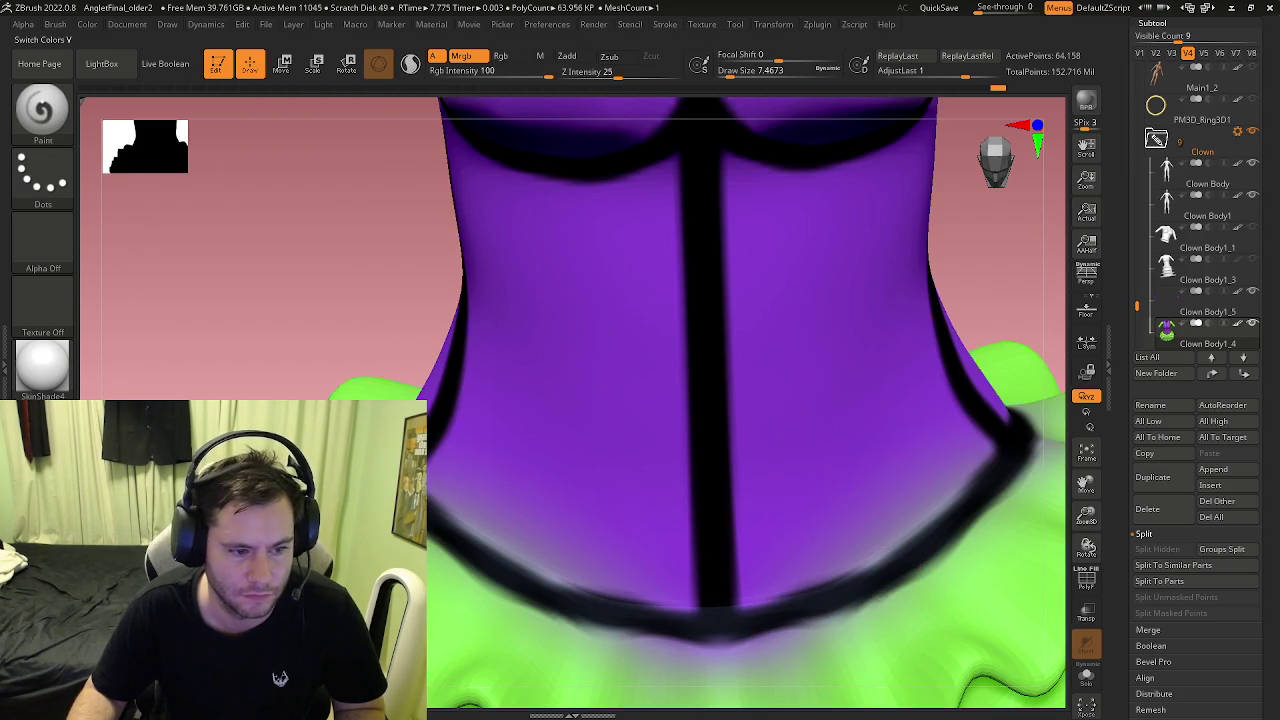
drag(620, 579, 469, 510)
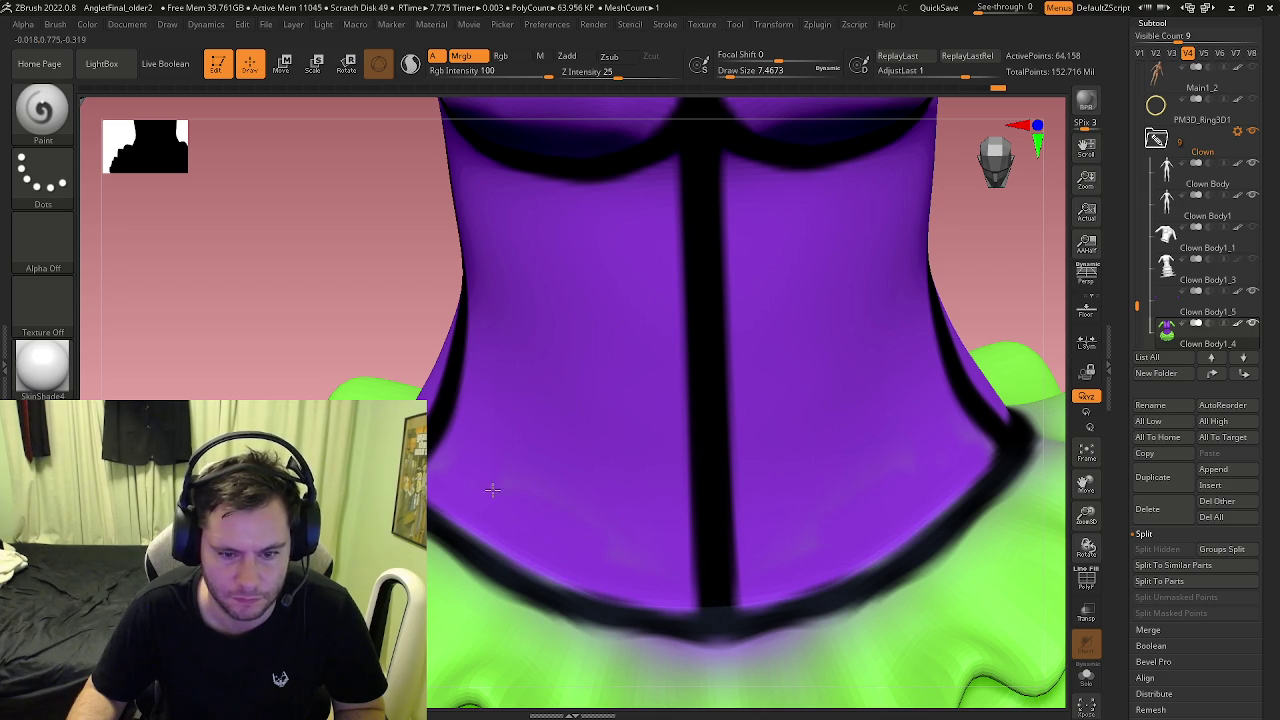
Step: Paint purple over the black centre seam and inner bust lines
ctrl+right_drag(637, 546, 580, 400)
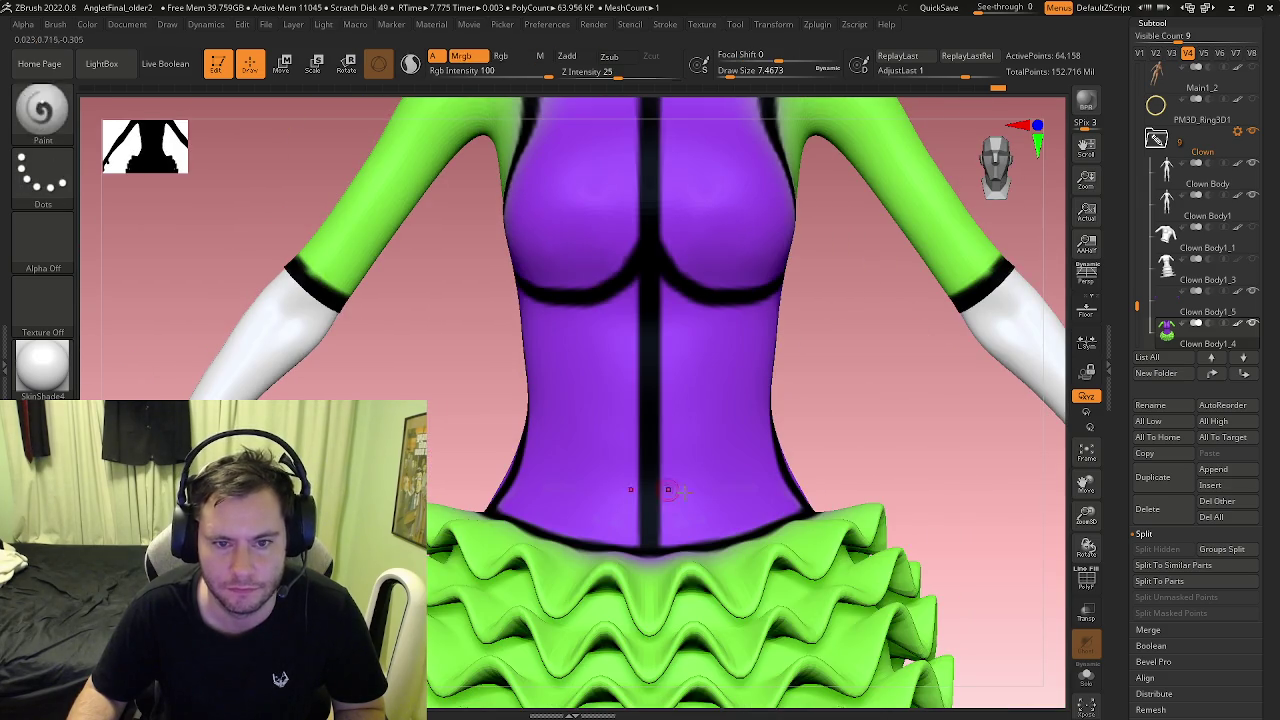
key(s)
drag(650, 300, 650, 210)
drag(610, 290, 668, 240)
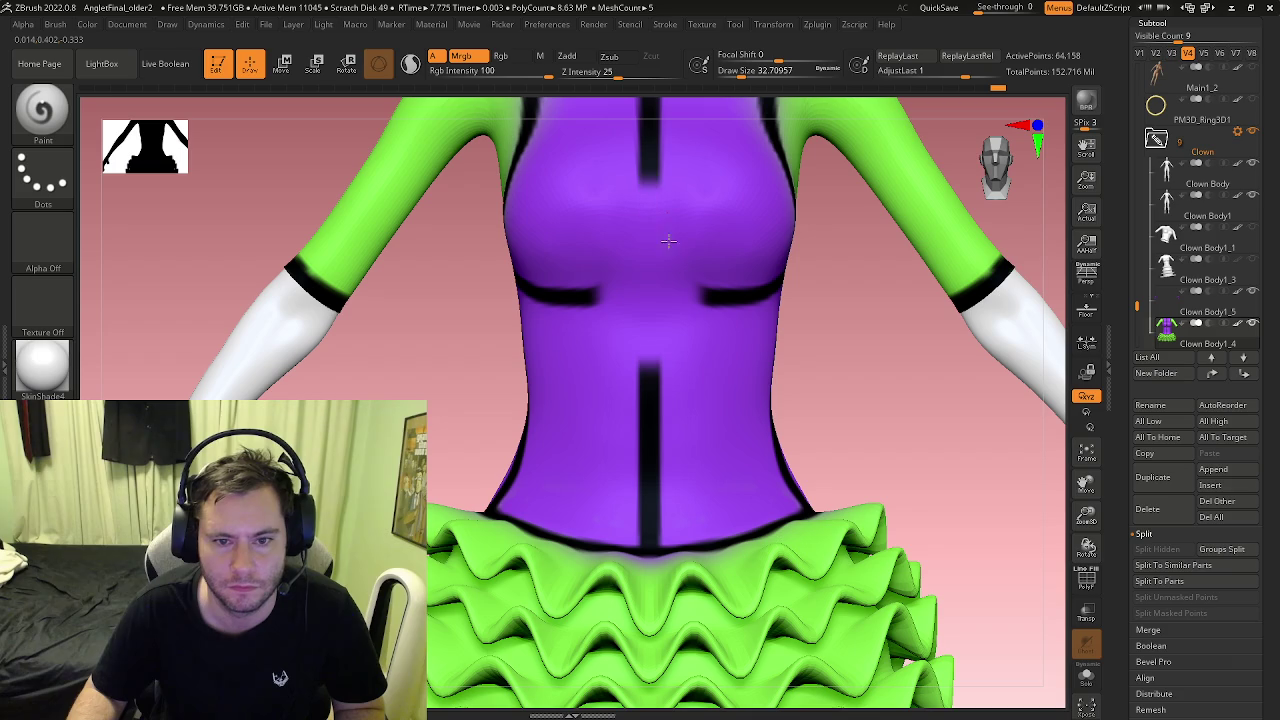
alt+right_drag(680, 263, 670, 418)
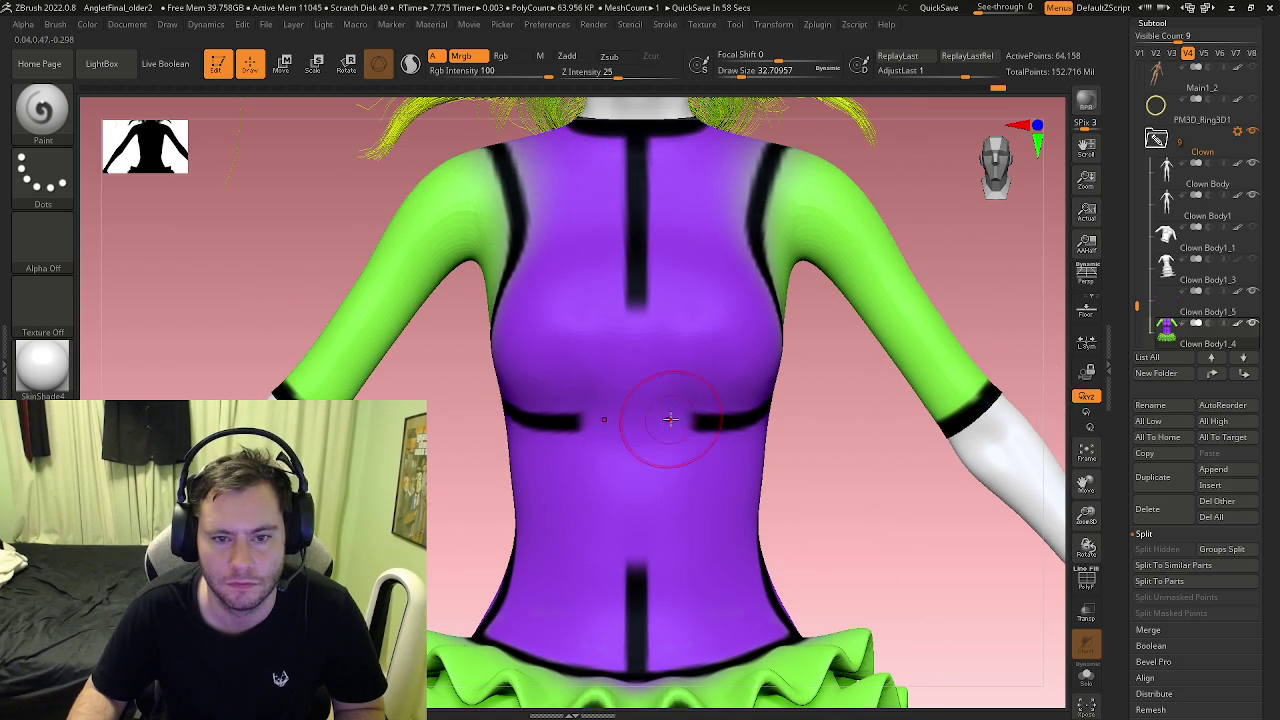
mouse_move(651, 340)
ctrl+right_down()
mouse_move(640, 300)
mouse_move(700, 320)
mouse_move(630, 420)
mouse_move(690, 437)
mouse_move(622, 424)
mouse_move(651, 381)
mouse_move(560, 380)
mouse_move(581, 380)
ctrl+right_up()
Step: Select the Fibers21 hair and set up the GroomHairLong brush at Draw Size 112
ctrl+right_drag(650, 360, 648, 355)
alt+click(648, 355)
key(b)
key(m)
key(v)
key(b)
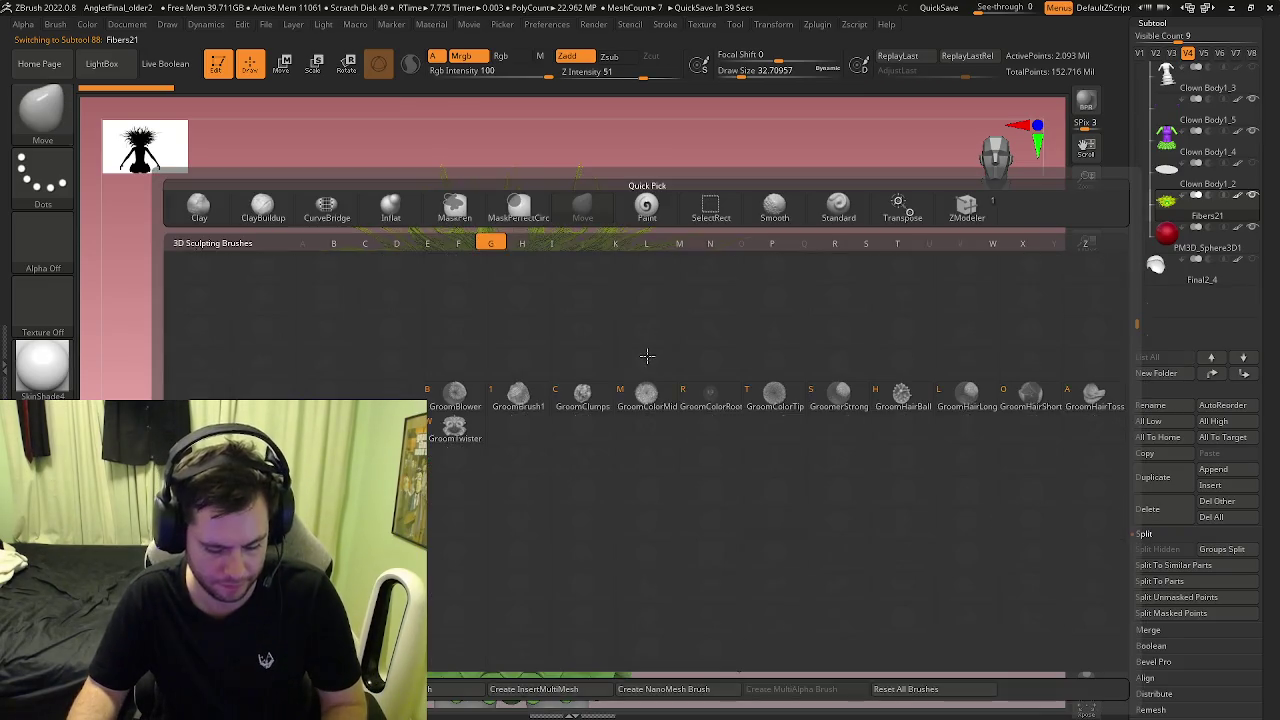
click(323, 209)
key(b)
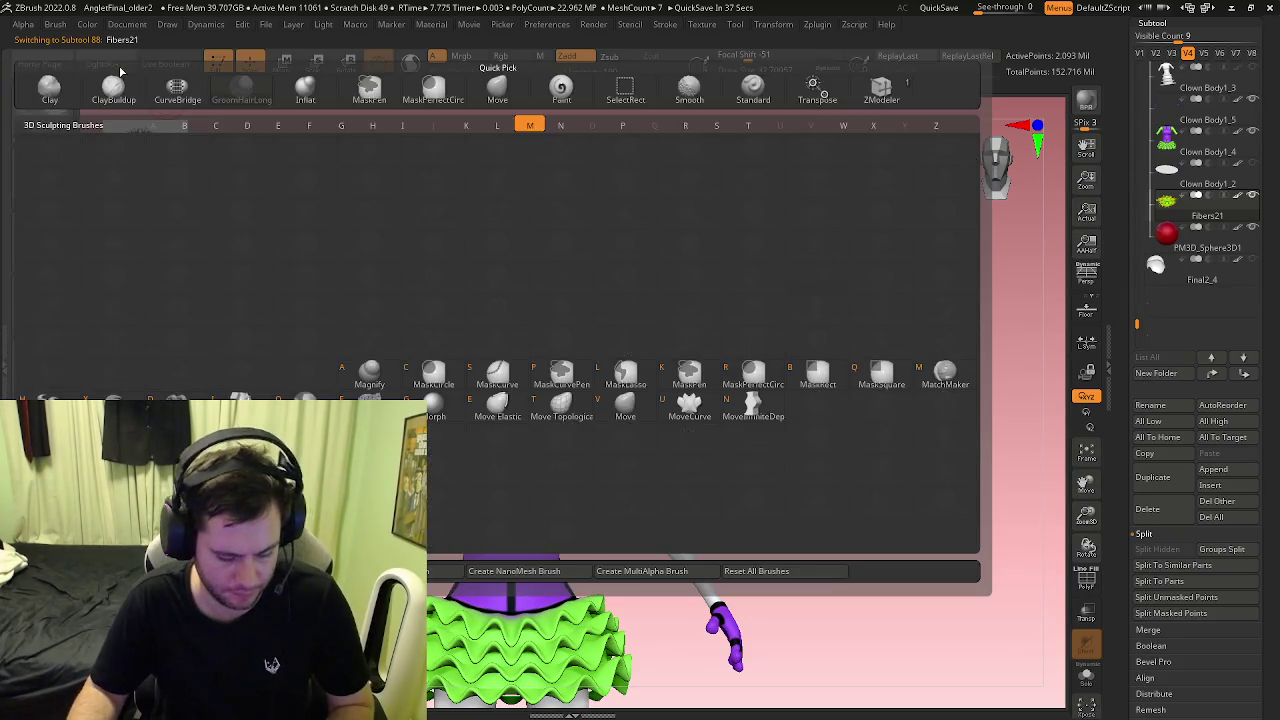
click(56, 24)
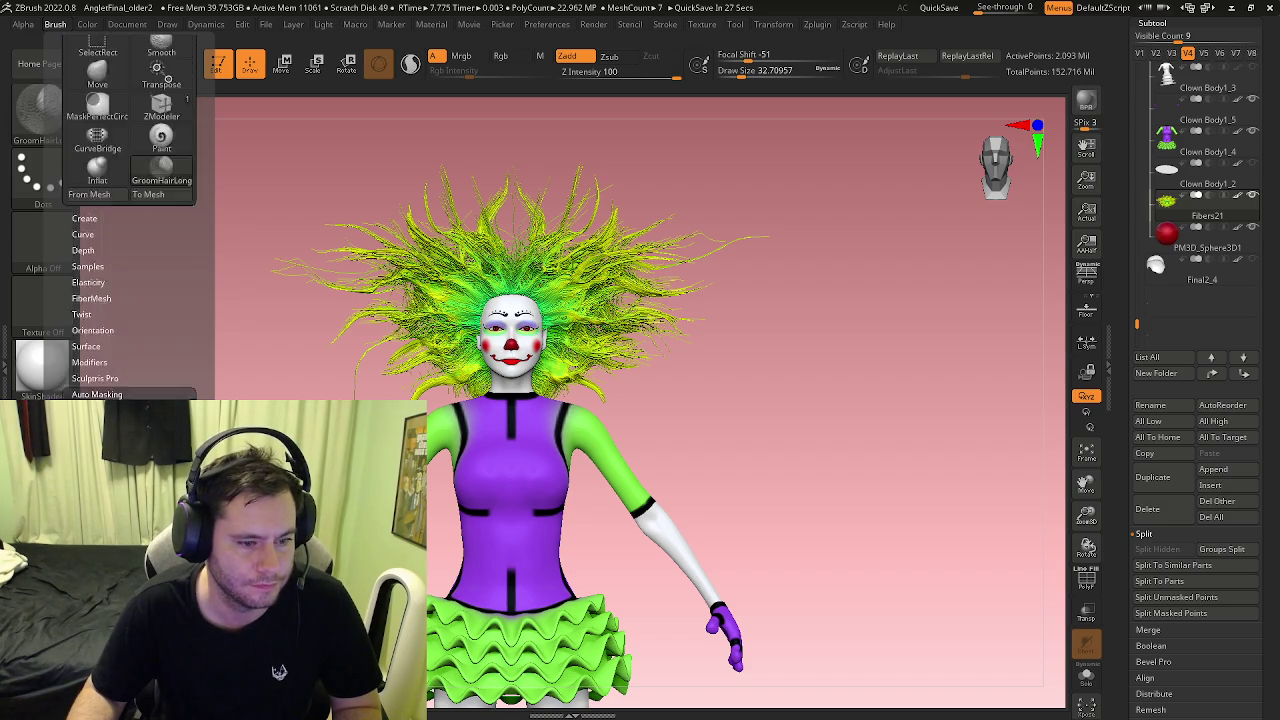
key(b)
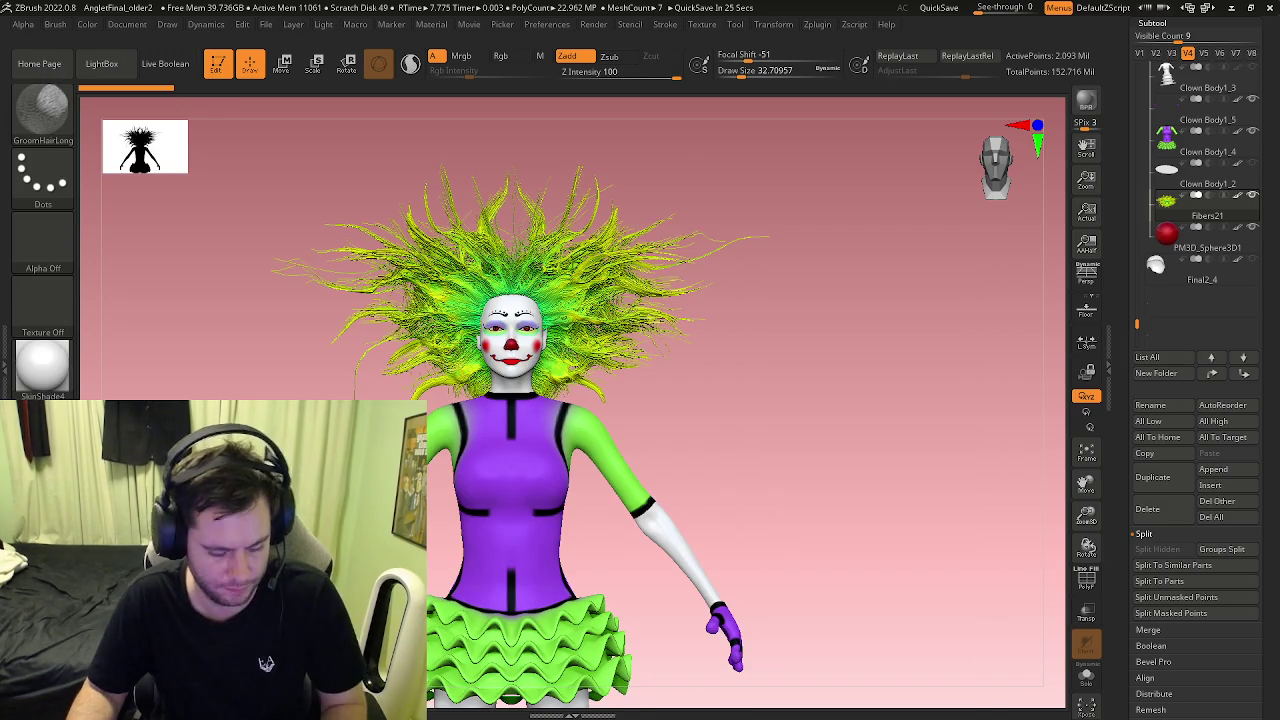
key(s)
drag(460, 288, 512, 288)
Step: Comb the hair around the head into fuller, spikier strands spreading to both sides
mouse_move(498, 220)
mouse_down()
mouse_move(420, 330)
mouse_move(388, 341)
mouse_move(420, 330)
mouse_up()
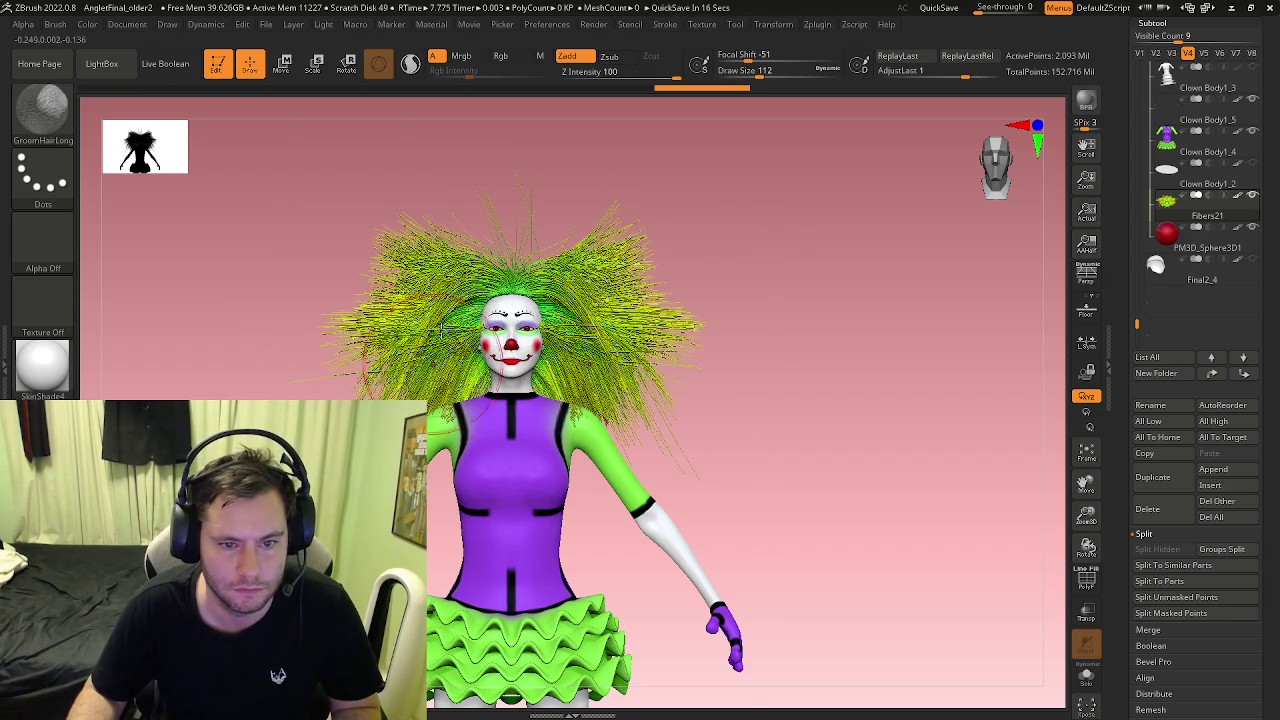
mouse_move(700, 290)
mouse_down()
mouse_move(572, 286)
mouse_move(600, 300)
mouse_up()
drag(520, 290, 555, 310)
mouse_move(497, 357)
mouse_down()
mouse_move(483, 388)
mouse_move(471, 243)
mouse_move(471, 286)
mouse_up()
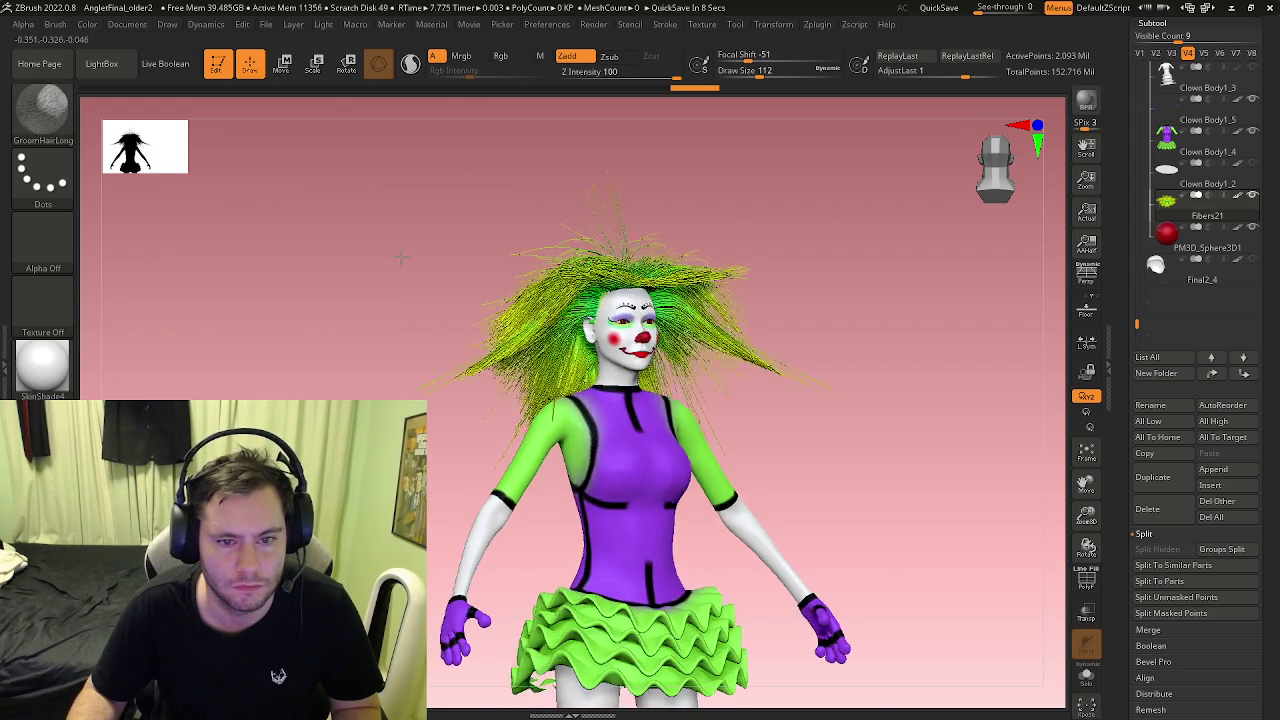
key(s)
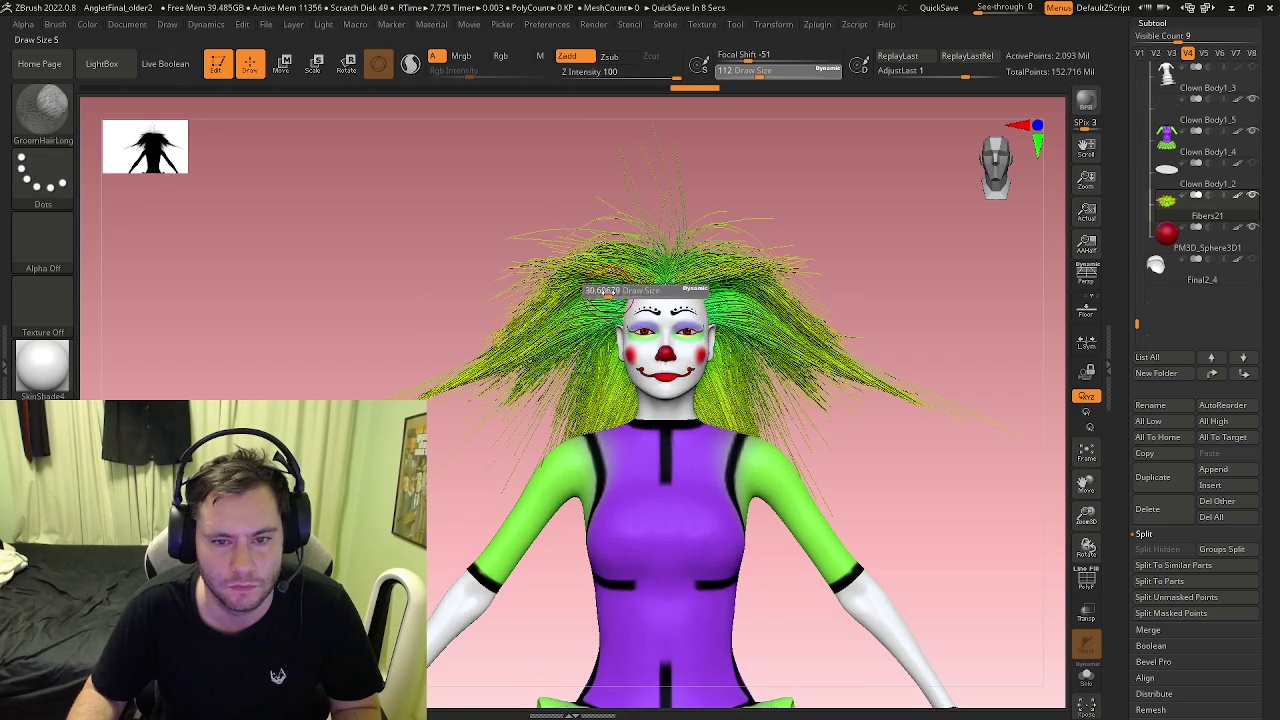
click(600, 290)
drag(520, 260, 478, 245)
mouse_move(600, 294)
mouse_down()
mouse_move(588, 330)
mouse_move(522, 241)
mouse_up()
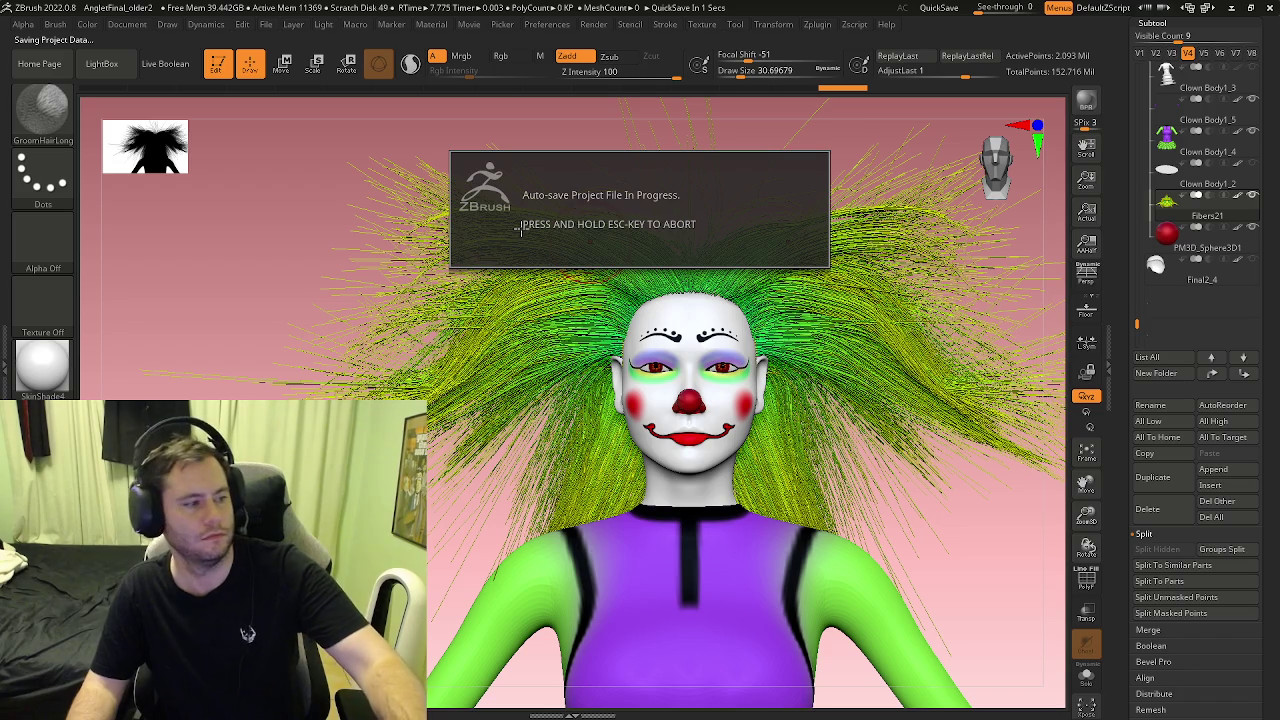
Step: Sweep the left and right hair strands outward and down with long strokes
key(Escape)
drag(689, 258, 573, 247)
mouse_move(446, 240)
alt+mouse_down()
mouse_move(261, 236)
mouse_move(296, 252)
alt+mouse_up()
drag(455, 283, 188, 368)
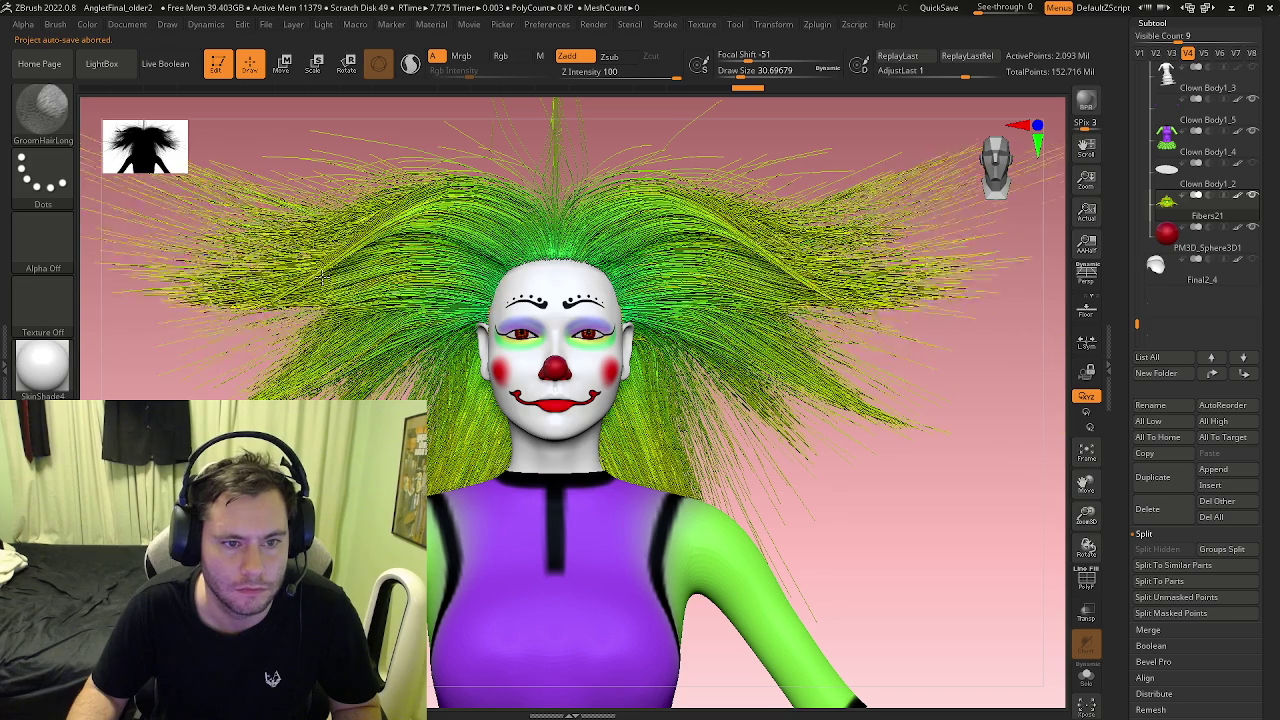
drag(505, 320, 300, 375)
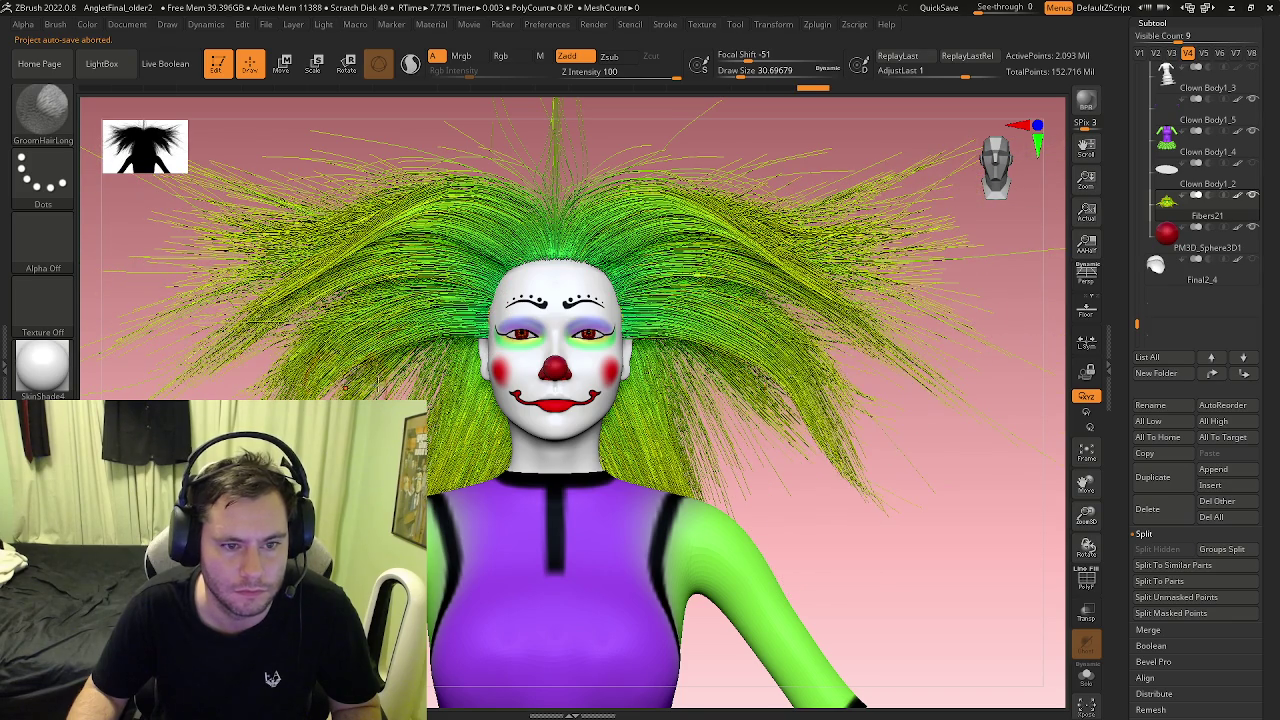
drag(463, 352, 727, 460)
mouse_move(497, 376)
mouse_down()
mouse_move(720, 480)
mouse_move(524, 464)
mouse_move(563, 449)
mouse_move(415, 238)
mouse_move(609, 358)
mouse_up()
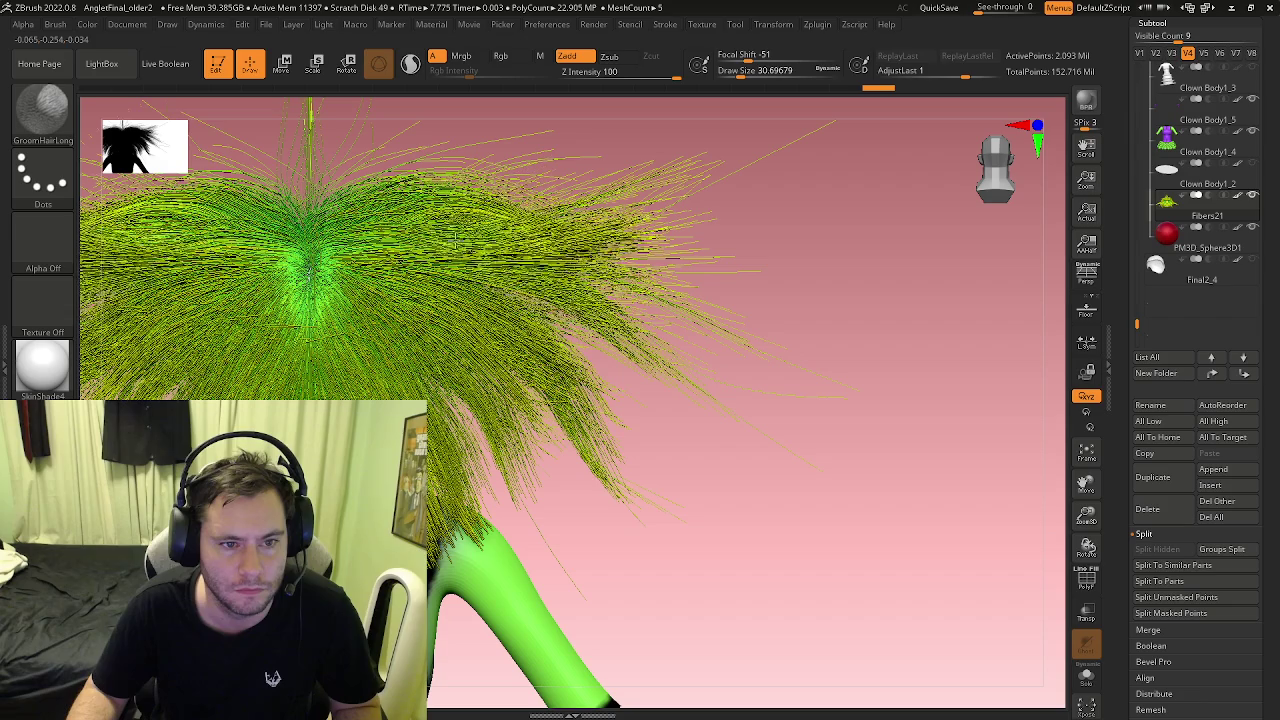
Step: Flatten the central peak of the hair and widen the top outward
drag(345, 233, 355, 181)
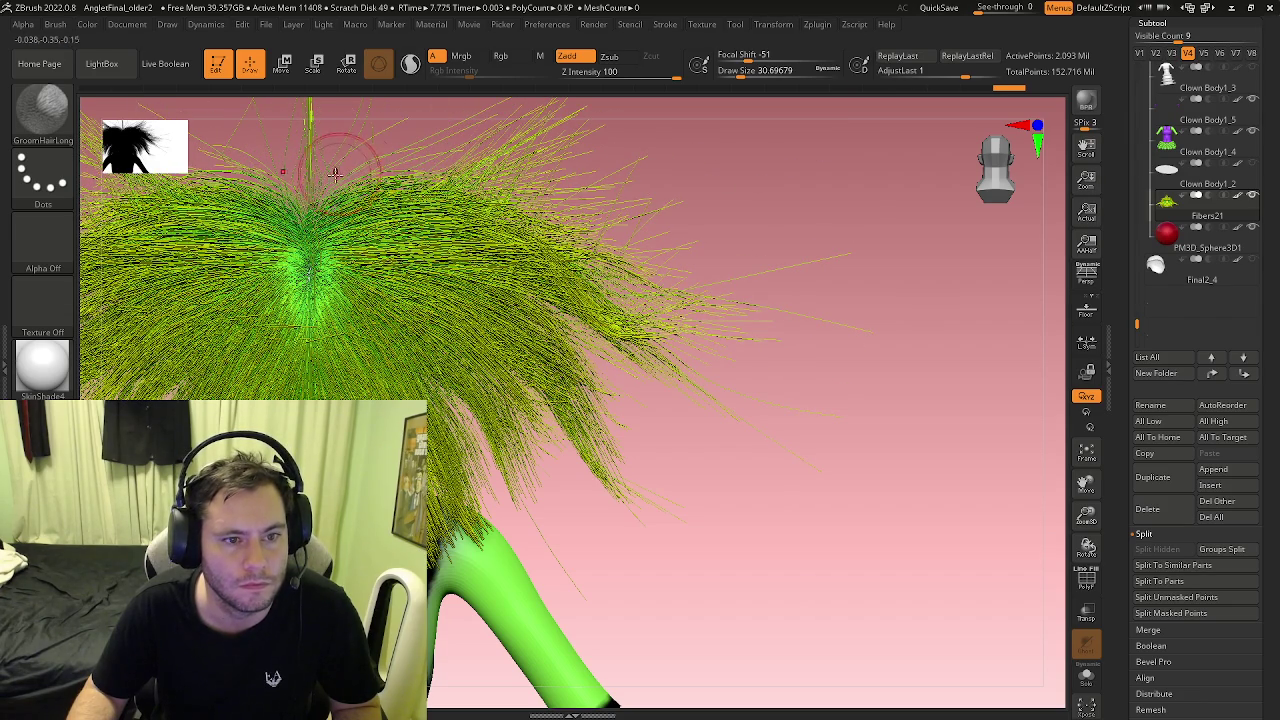
mouse_move(347, 178)
mouse_down()
mouse_move(425, 145)
mouse_move(340, 225)
mouse_move(363, 210)
mouse_move(329, 214)
mouse_move(473, 200)
mouse_up()
drag(343, 228, 510, 193)
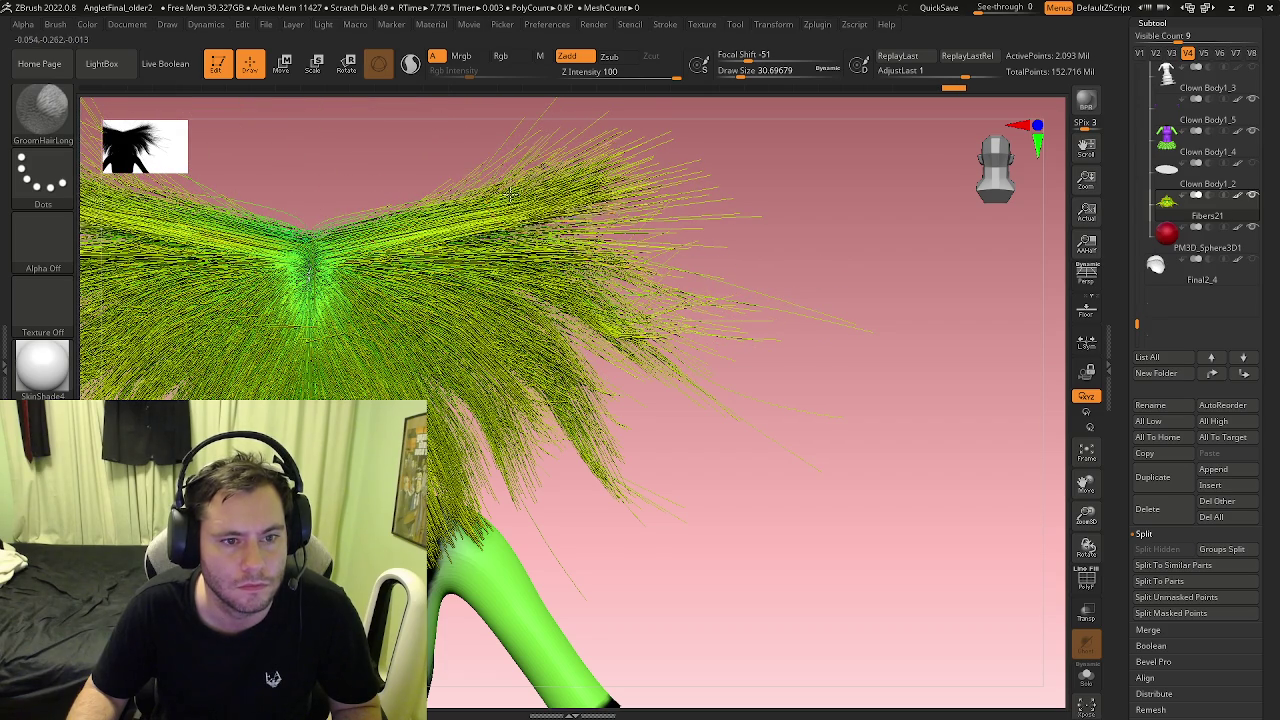
drag(357, 212, 505, 196)
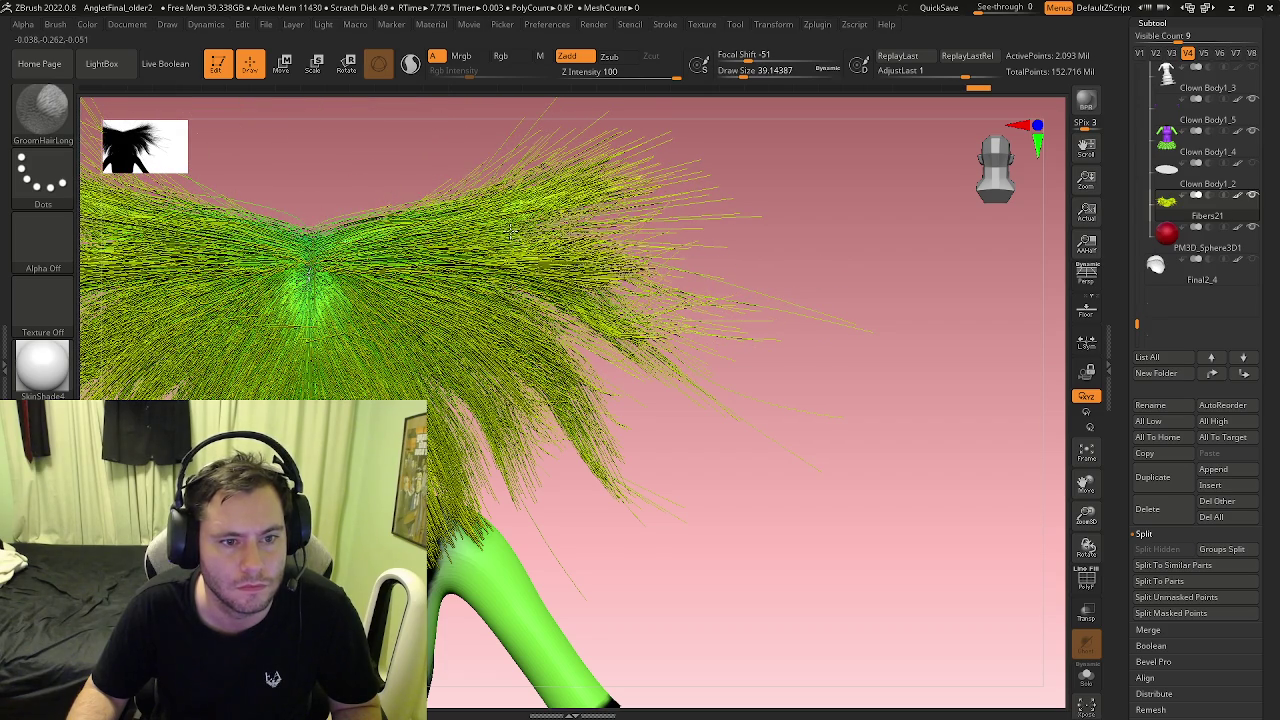
drag(329, 200, 490, 205)
drag(357, 200, 500, 200)
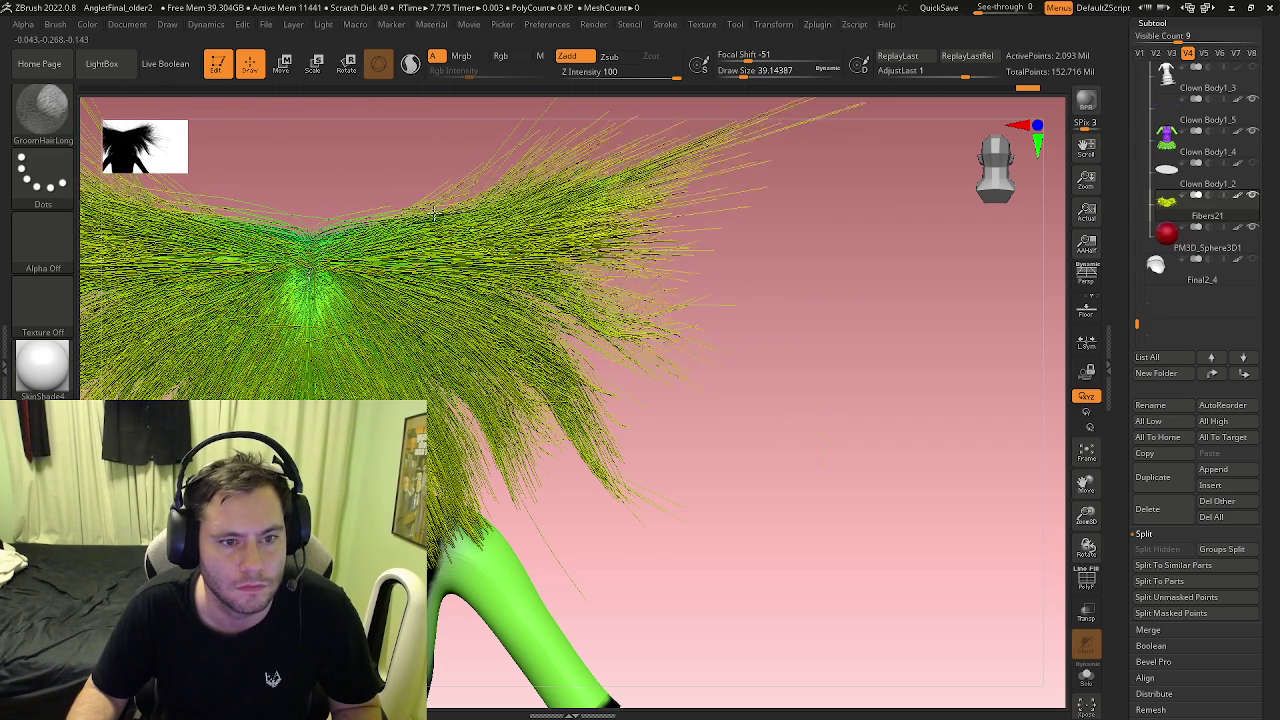
mouse_move(357, 200)
mouse_down()
mouse_move(540, 198)
mouse_move(500, 262)
mouse_move(400, 300)
mouse_move(350, 280)
mouse_up()
Step: Fan the side hair masses outward and down into a wide flare
mouse_move(400, 320)
mouse_down()
mouse_move(330, 220)
mouse_move(480, 228)
mouse_up()
mouse_move(430, 300)
mouse_down()
mouse_move(330, 320)
mouse_move(320, 360)
mouse_up()
drag(420, 330, 300, 380)
mouse_move(460, 320)
mouse_down()
mouse_move(480, 240)
mouse_move(340, 320)
mouse_up()
drag(457, 214, 385, 290)
mouse_move(520, 315)
mouse_down()
mouse_move(300, 380)
mouse_move(300, 410)
mouse_up()
drag(480, 370, 340, 430)
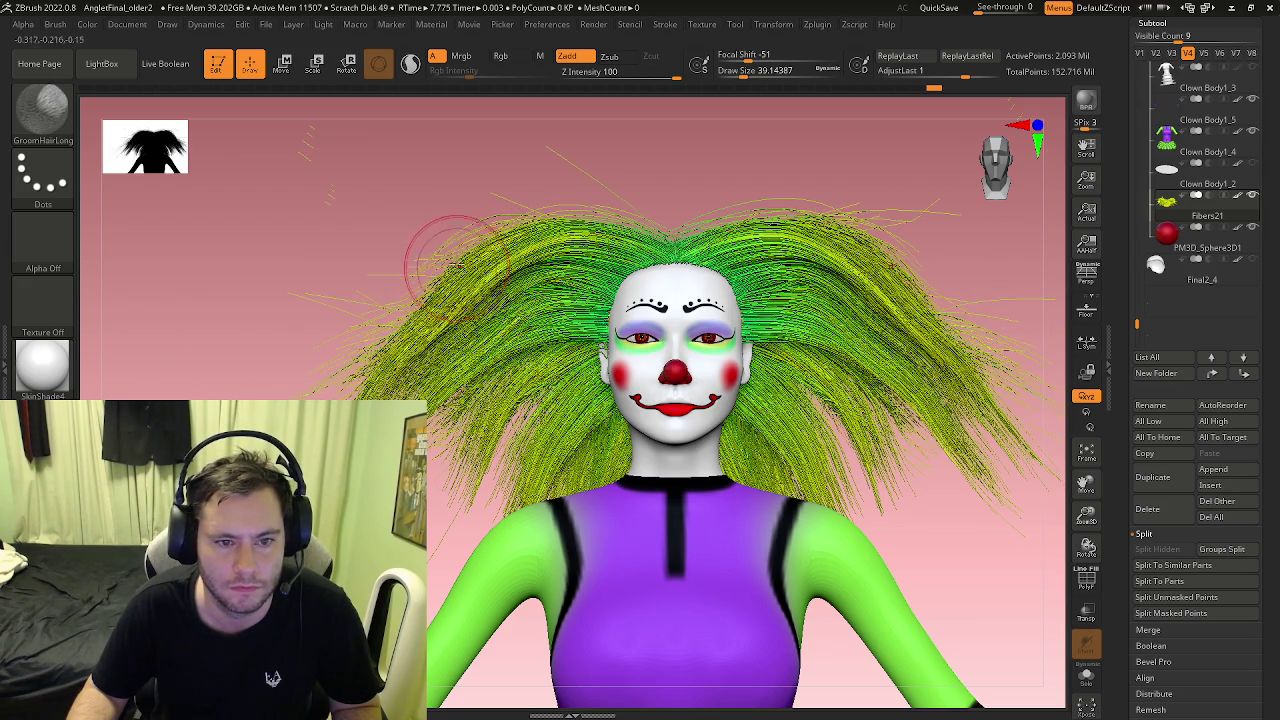
Step: Groom the side hair strands further out and down on both sides
drag(368, 366, 327, 395)
drag(405, 300, 350, 380)
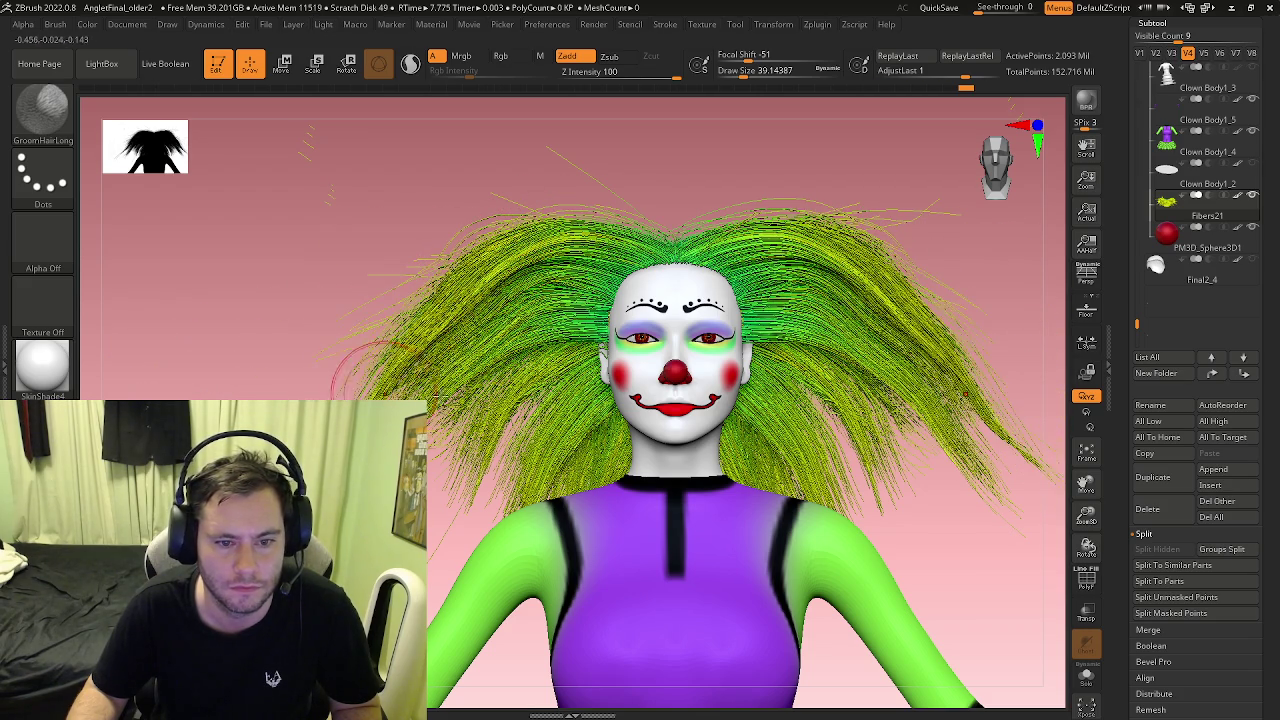
alt+right_drag(420, 380, 388, 300)
mouse_move(440, 370)
mouse_down()
mouse_move(508, 283)
mouse_move(403, 378)
mouse_up()
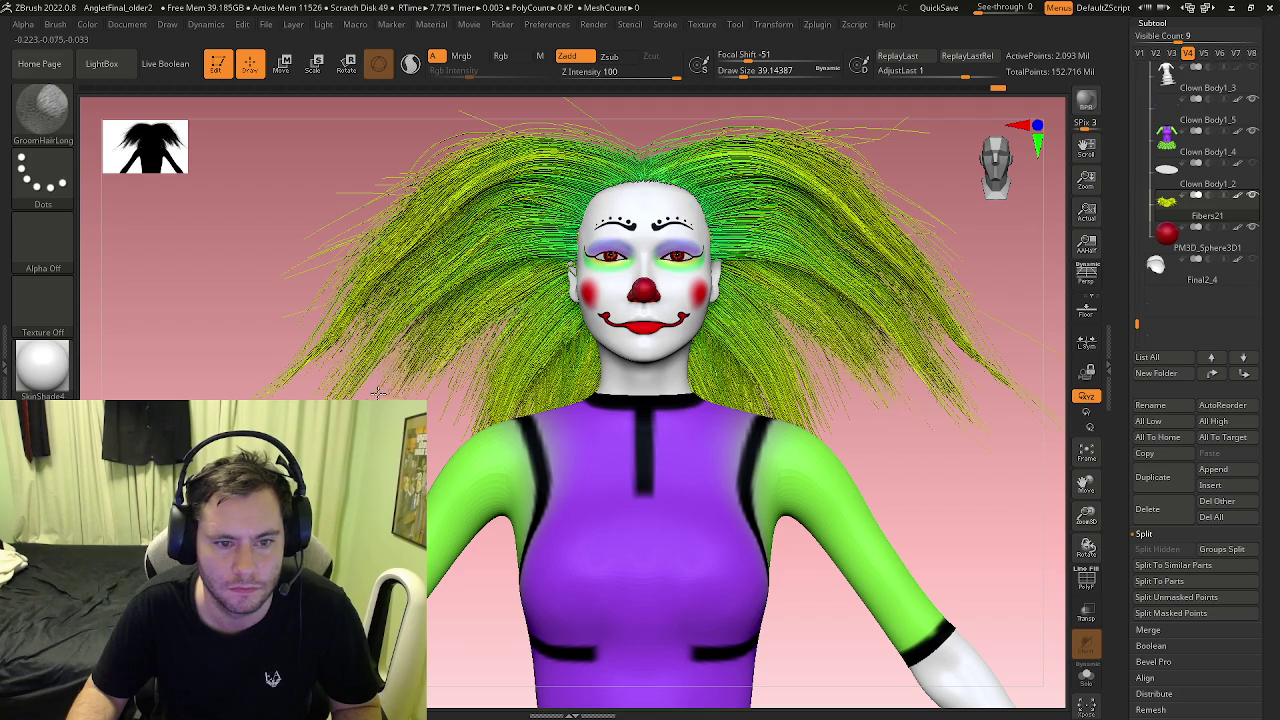
drag(553, 350, 460, 410)
mouse_move(560, 420)
ctrl+right_down()
mouse_move(540, 480)
mouse_move(625, 390)
mouse_move(690, 355)
ctrl+right_up()
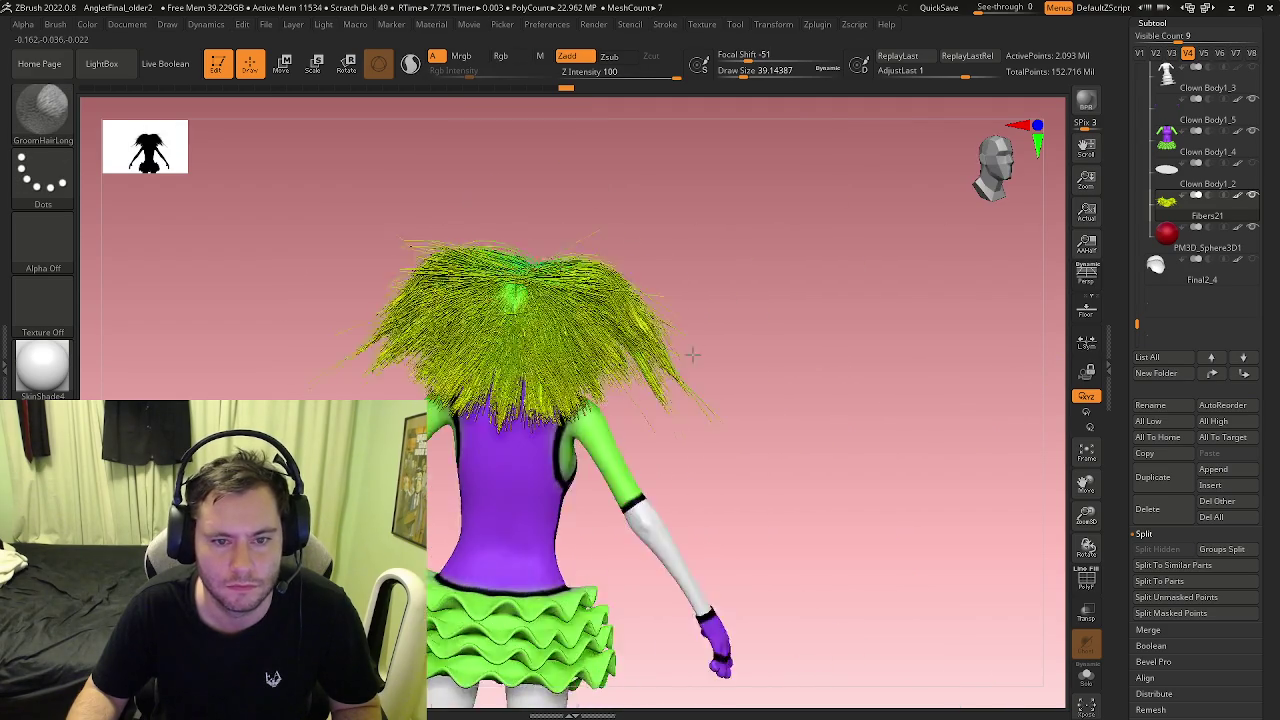
Step: Smooth and flatten the hair strands at the crown
drag(535, 283, 560, 300)
ctrl+right_drag(560, 300, 560, 360)
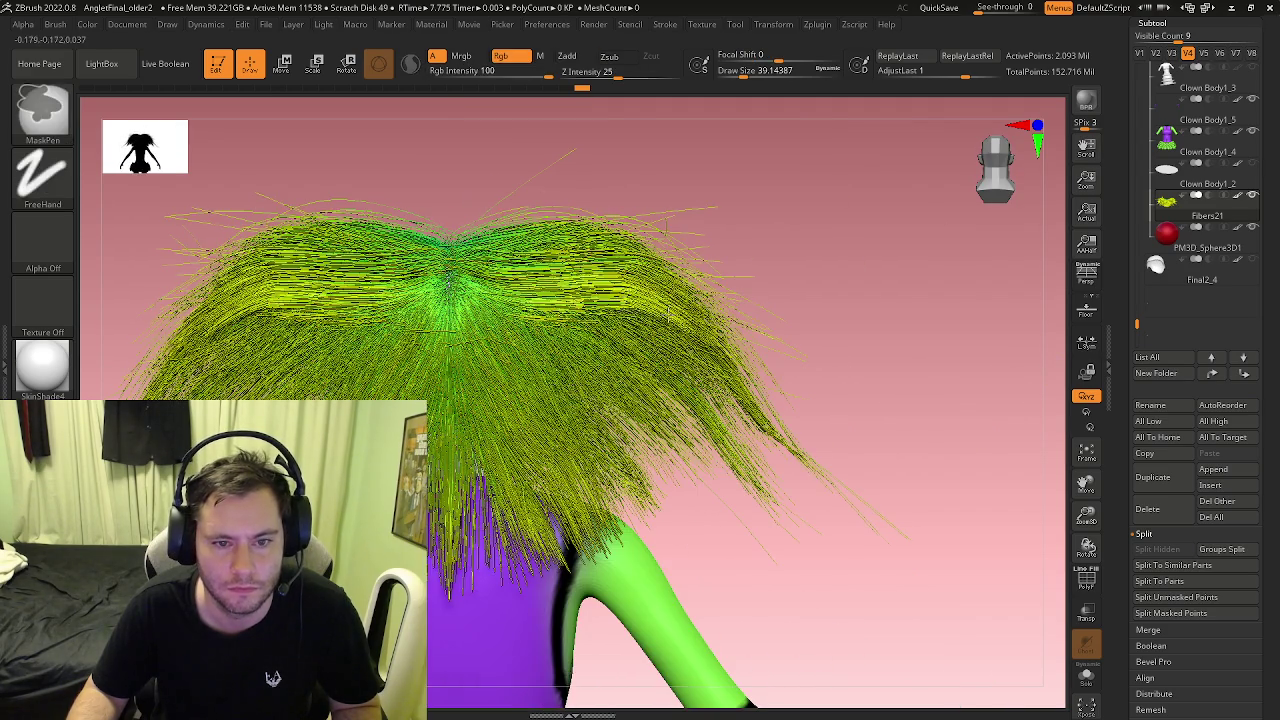
drag(600, 260, 700, 340)
mouse_move(580, 230)
mouse_down()
mouse_move(720, 310)
mouse_move(572, 255)
mouse_move(720, 330)
mouse_up()
drag(640, 240, 740, 340)
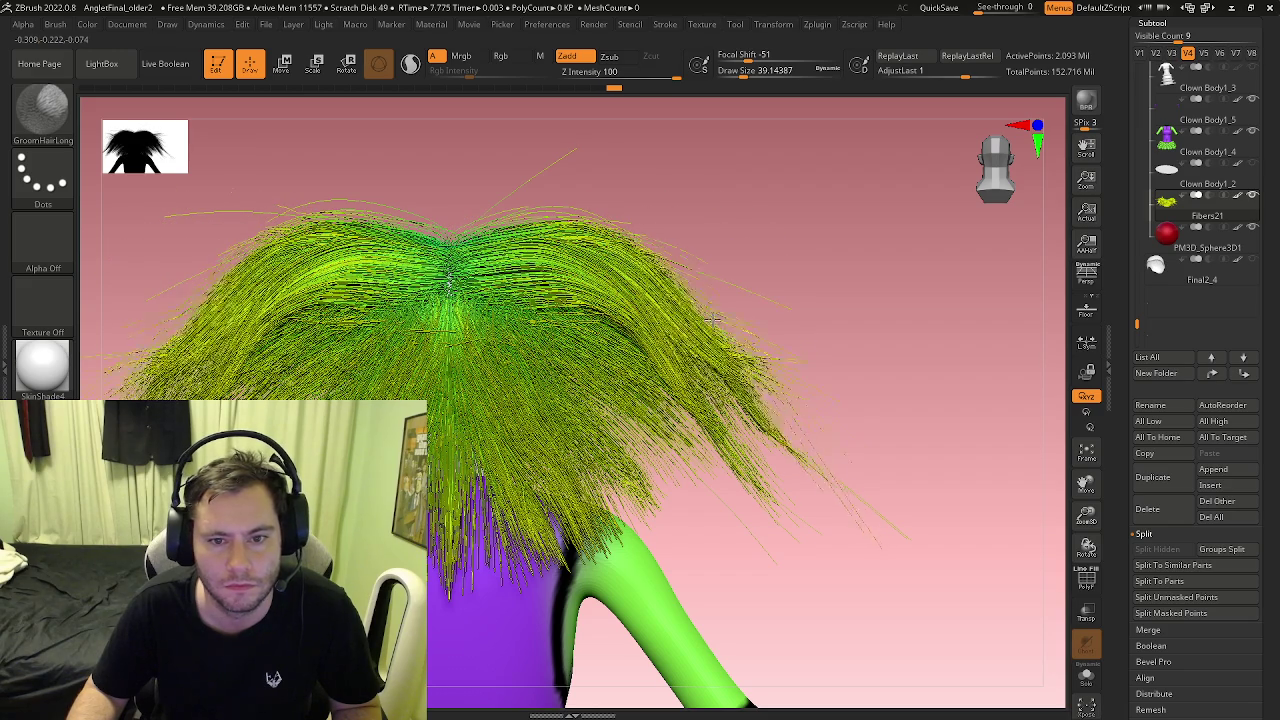
Step: Comb the central and right-side strands down and outward
drag(519, 315, 620, 450)
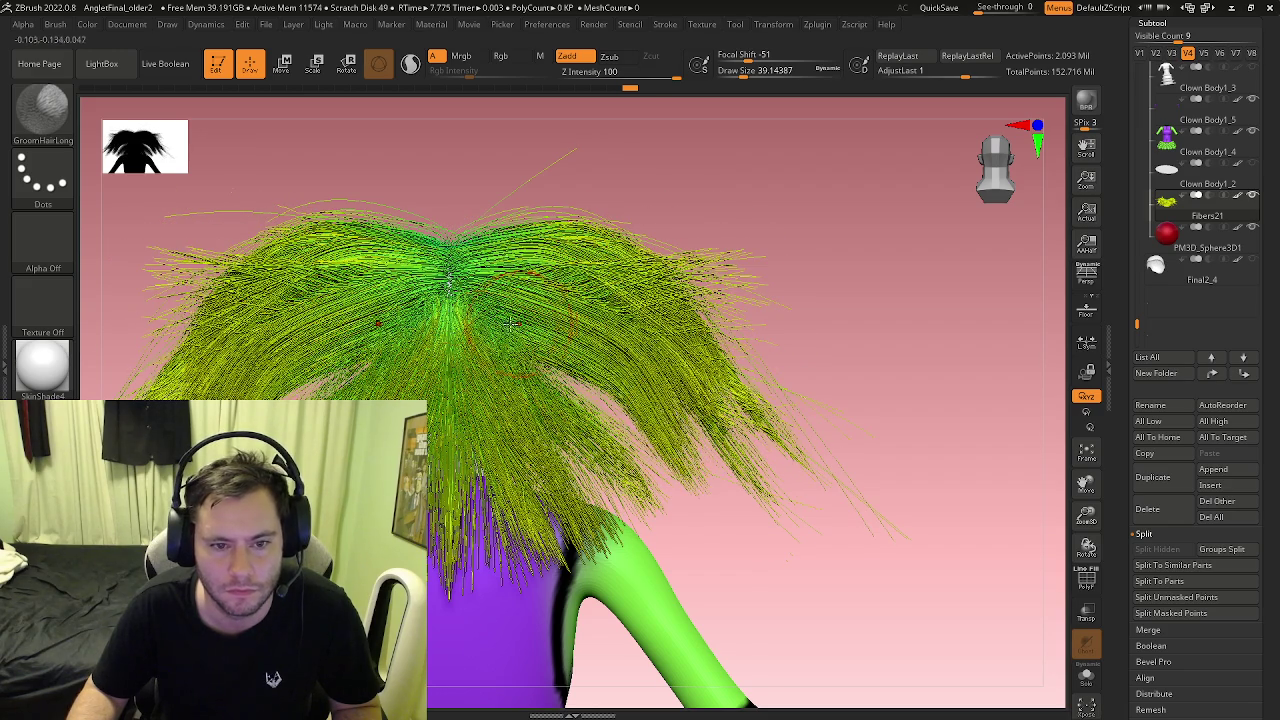
drag(520, 280, 580, 480)
drag(500, 330, 560, 520)
drag(560, 360, 677, 460)
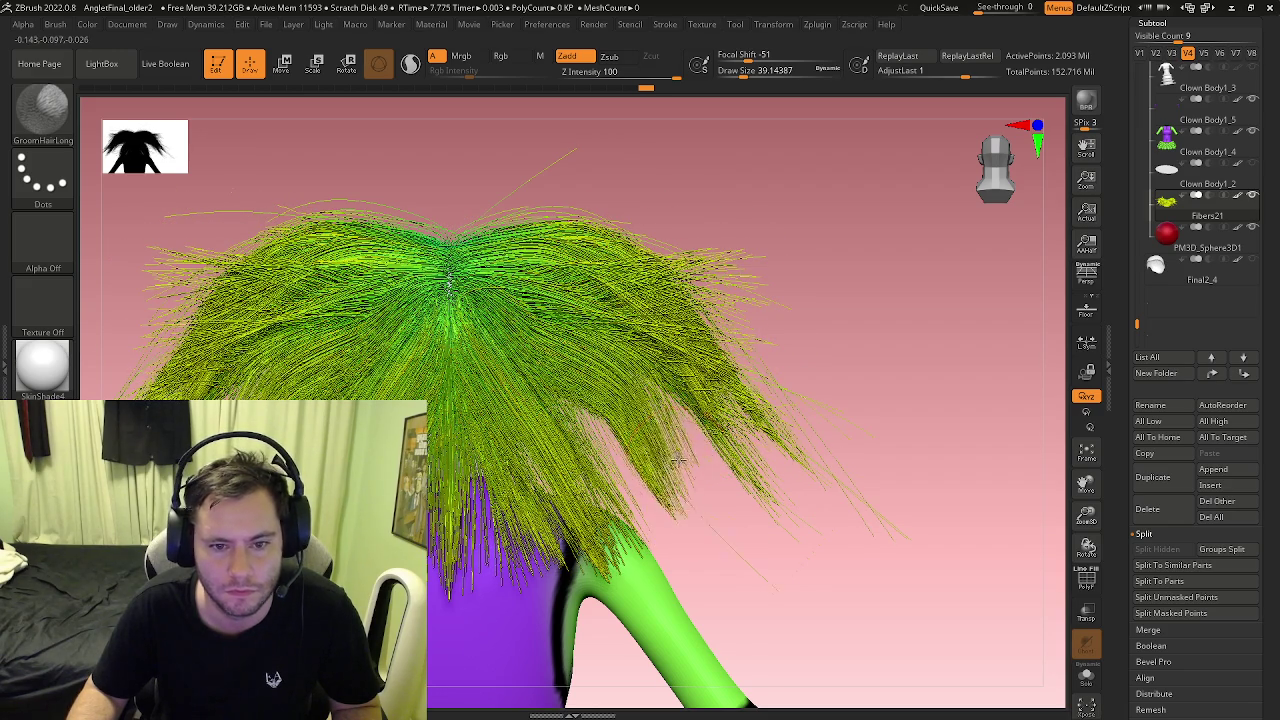
drag(507, 296, 735, 452)
drag(601, 280, 758, 428)
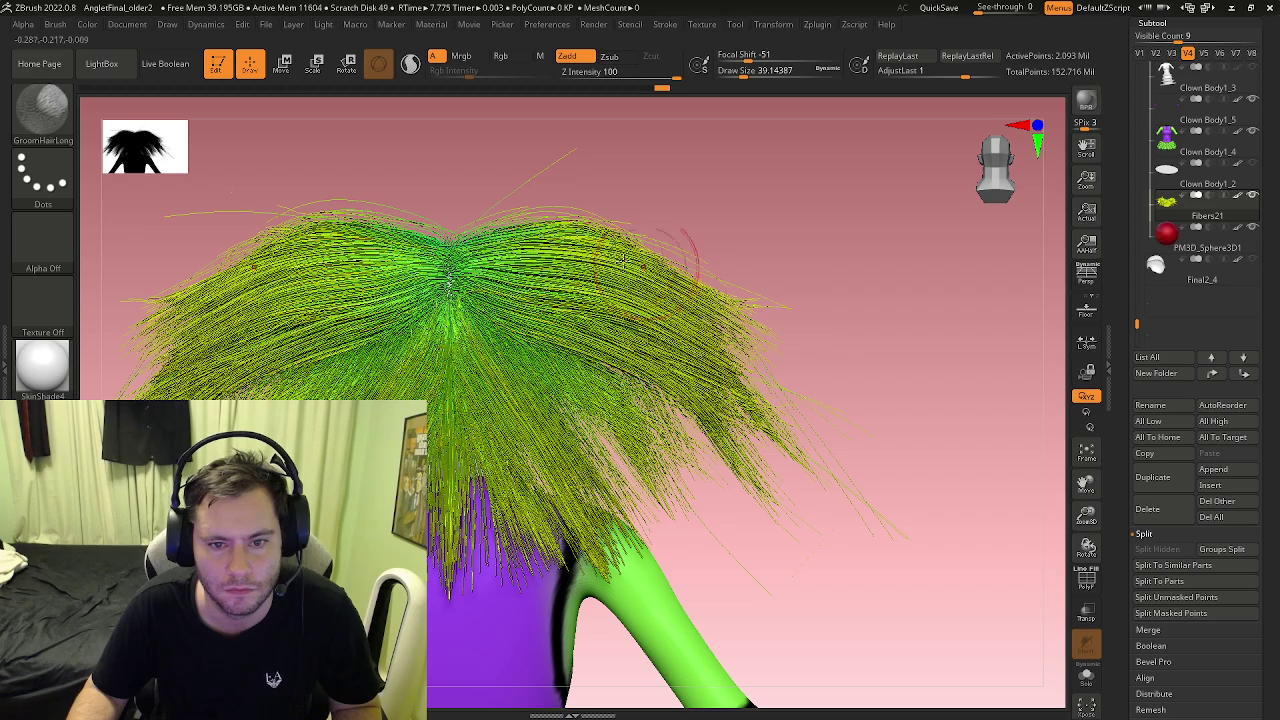
drag(622, 255, 780, 430)
drag(600, 230, 770, 420)
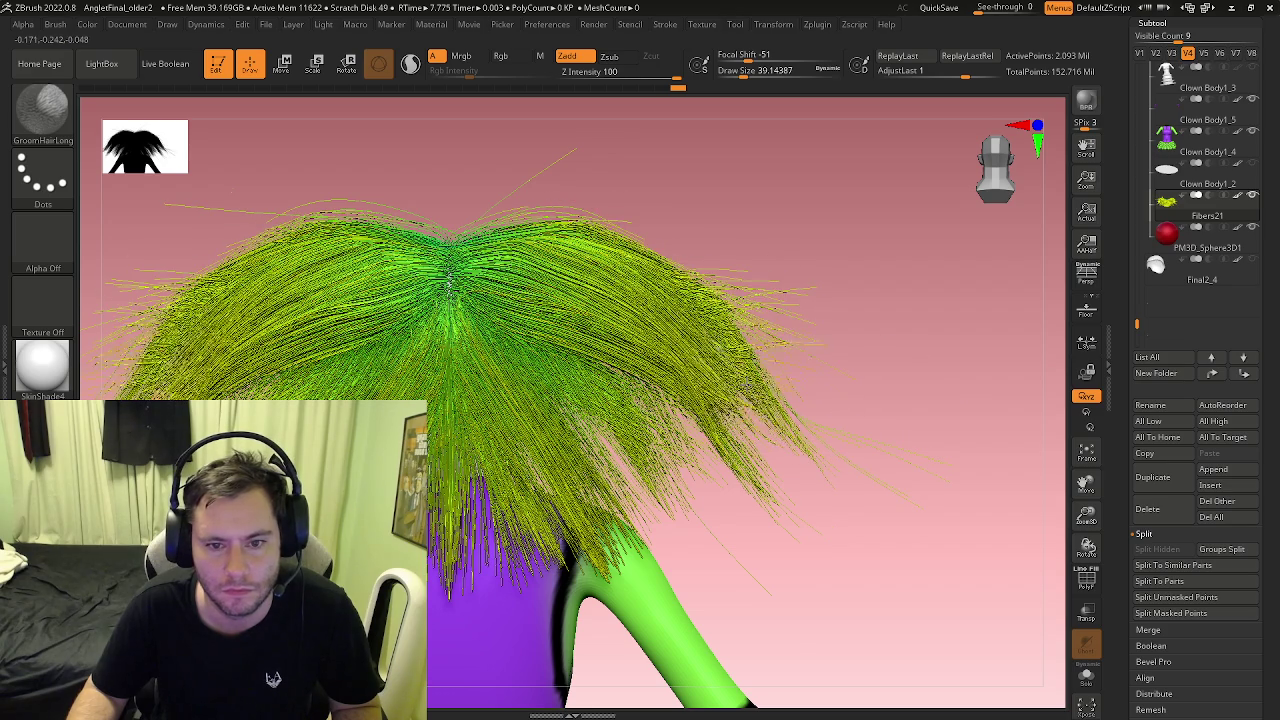
mouse_move(586, 206)
mouse_down()
mouse_move(785, 378)
mouse_move(773, 406)
mouse_up()
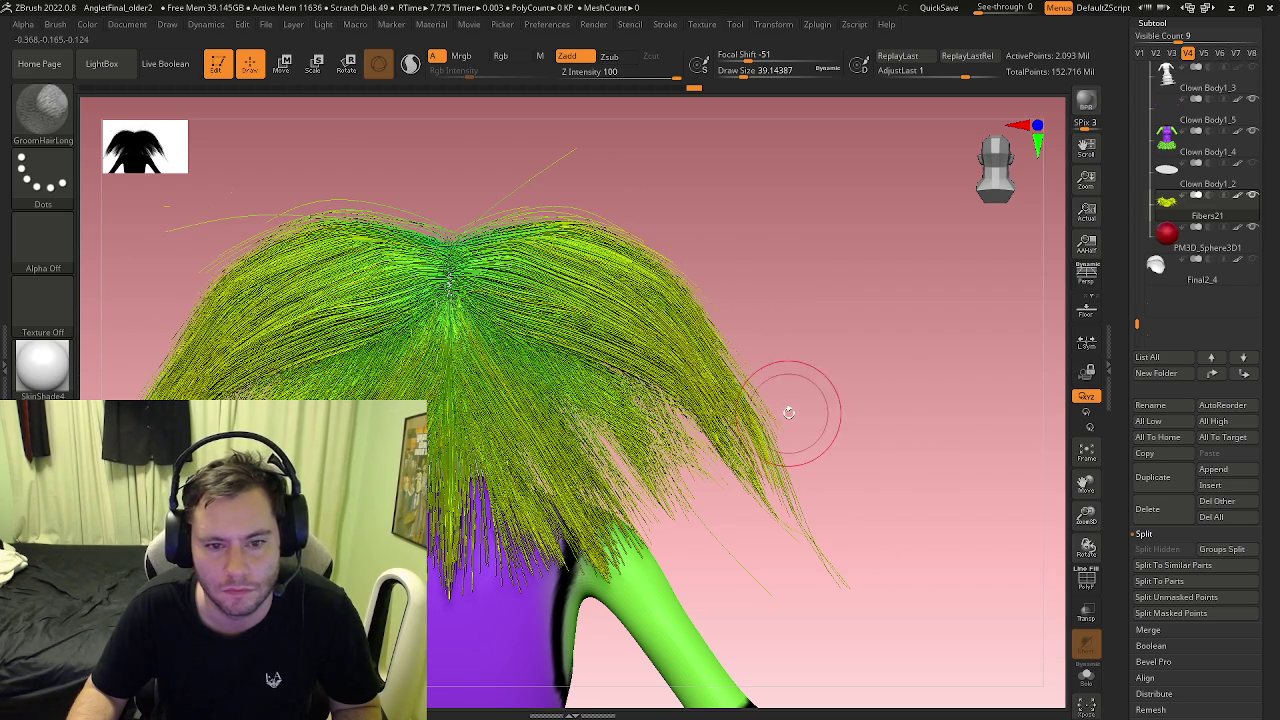
Step: Sweep the right-side hair further outward, then rotate back to face the clown
right_drag(535, 355, 561, 332)
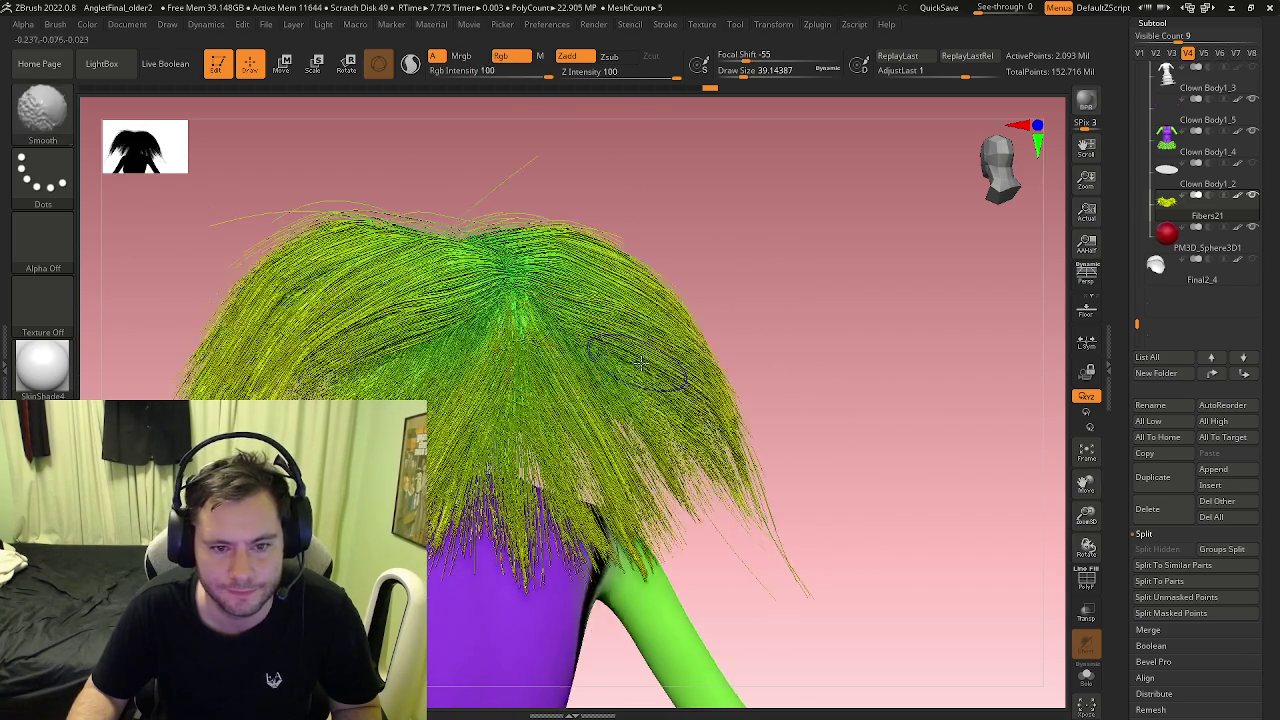
drag(558, 332, 731, 506)
drag(531, 368, 537, 388)
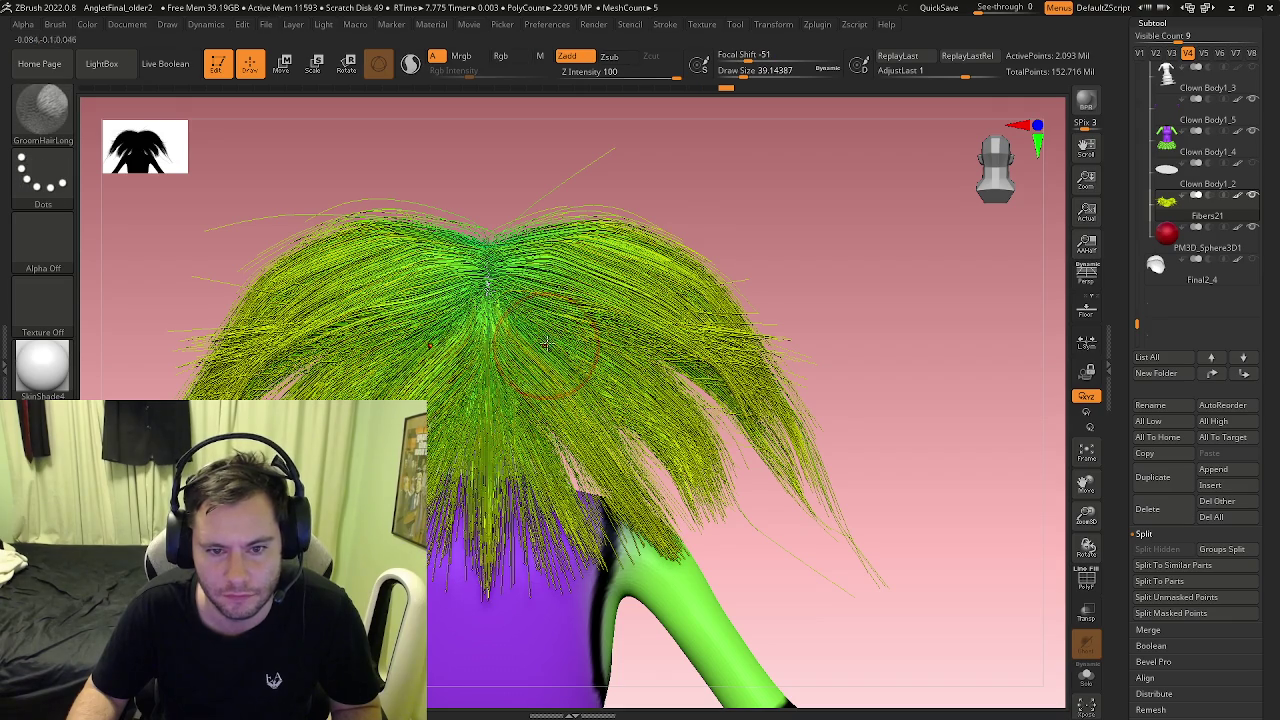
drag(550, 320, 690, 500)
drag(700, 320, 760, 440)
mouse_move(640, 320)
mouse_down()
mouse_move(760, 500)
mouse_move(675, 347)
mouse_move(760, 420)
mouse_up()
drag(760, 340, 815, 460)
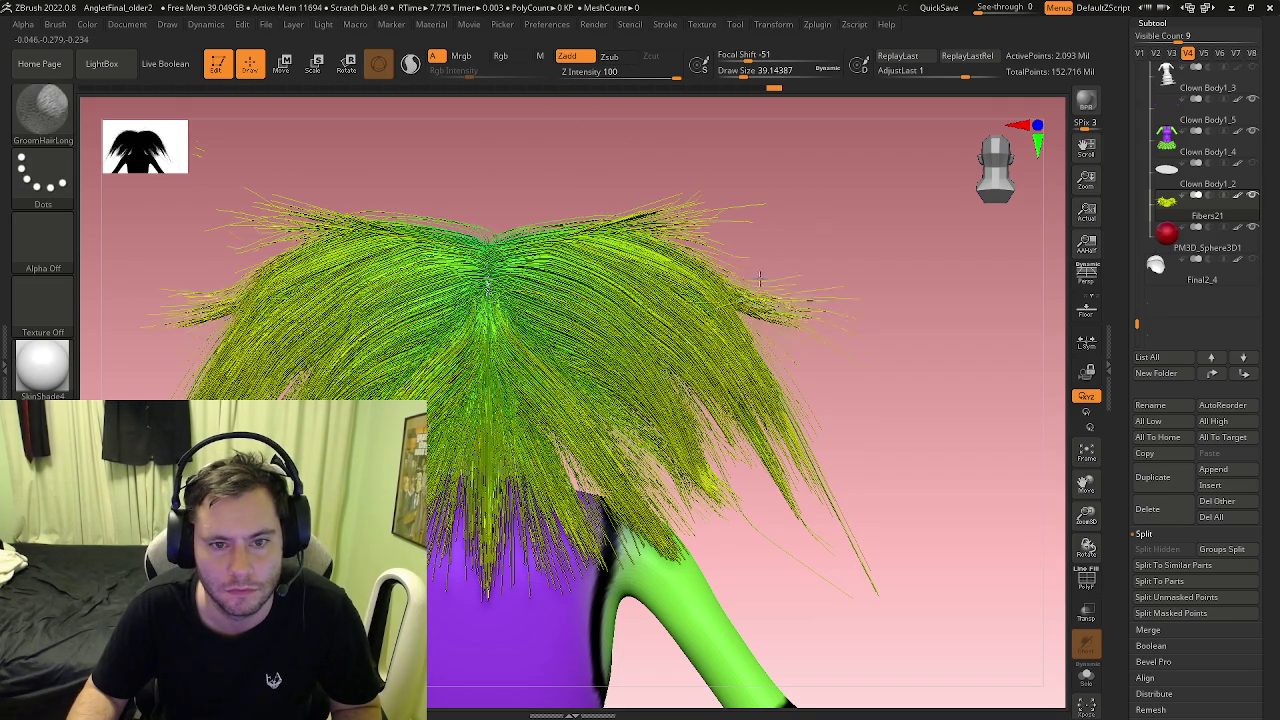
mouse_move(900, 640)
mouse_down()
mouse_move(737, 240)
mouse_move(620, 323)
mouse_move(698, 330)
mouse_move(600, 270)
mouse_up()
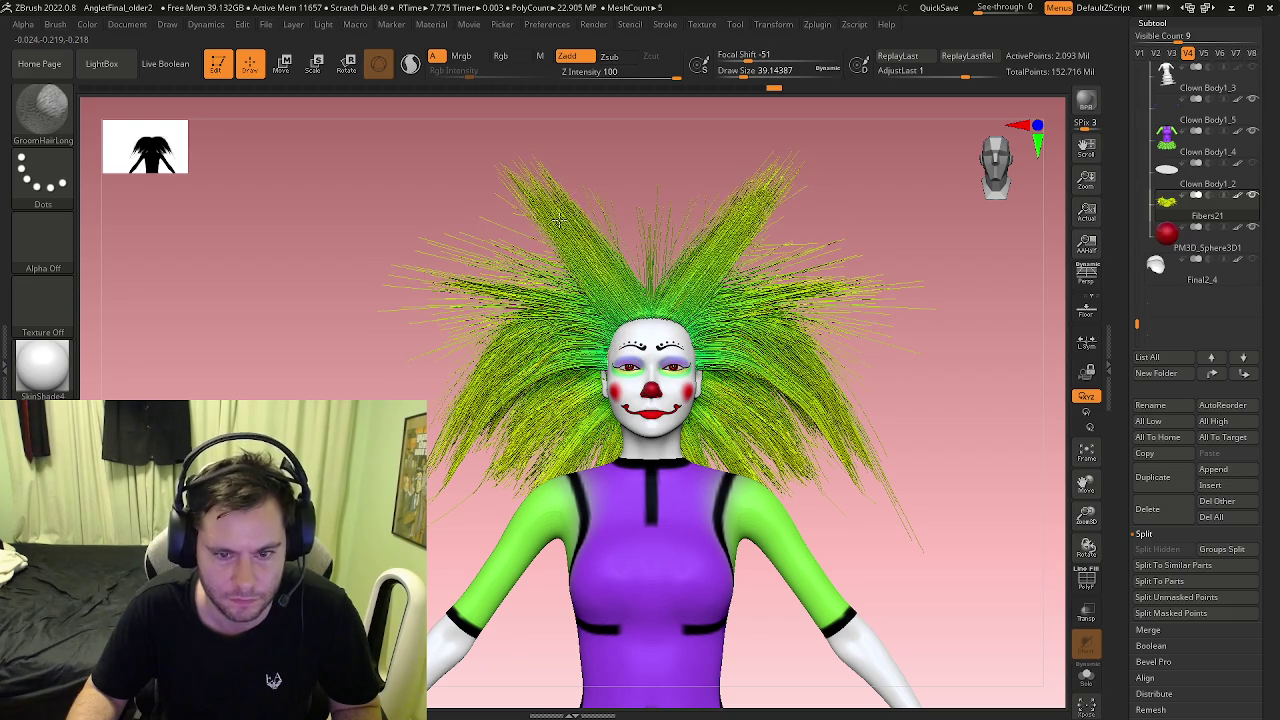
Step: Undo the spiky hair grooming and switch to the Move brush (B, M, V)
key(ctrl+z)
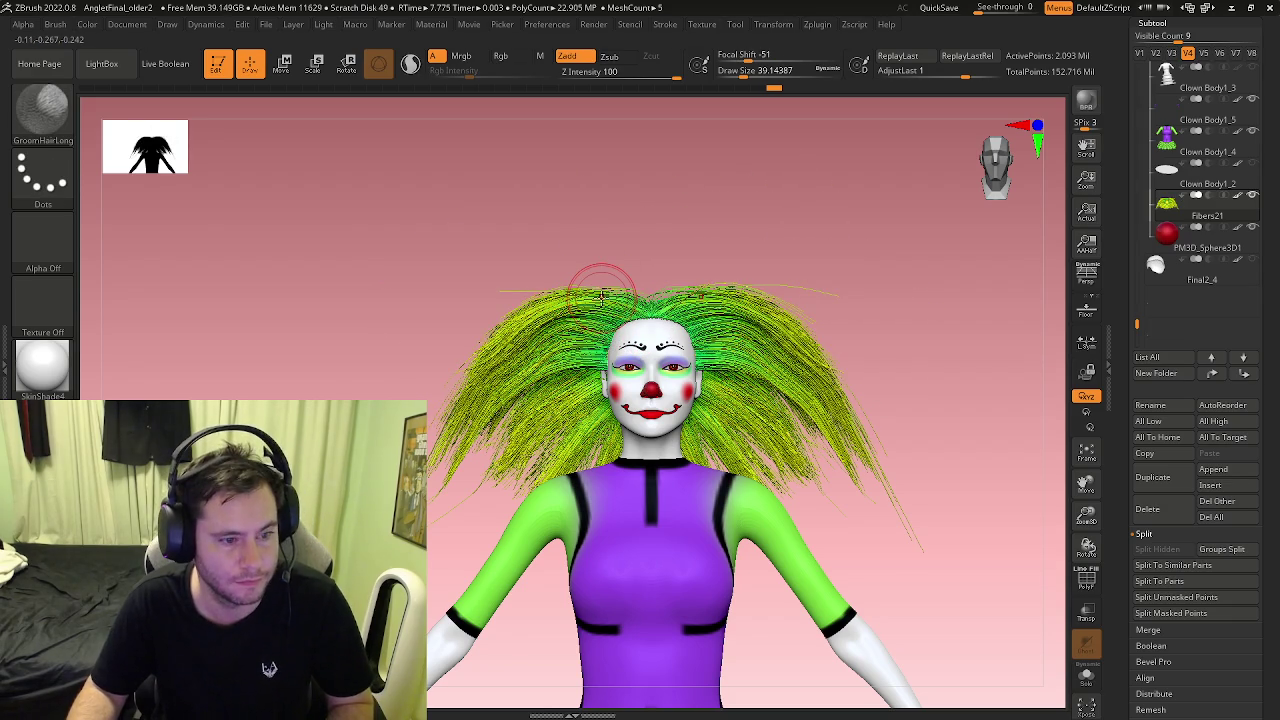
key(b)
key(m)
key(v)
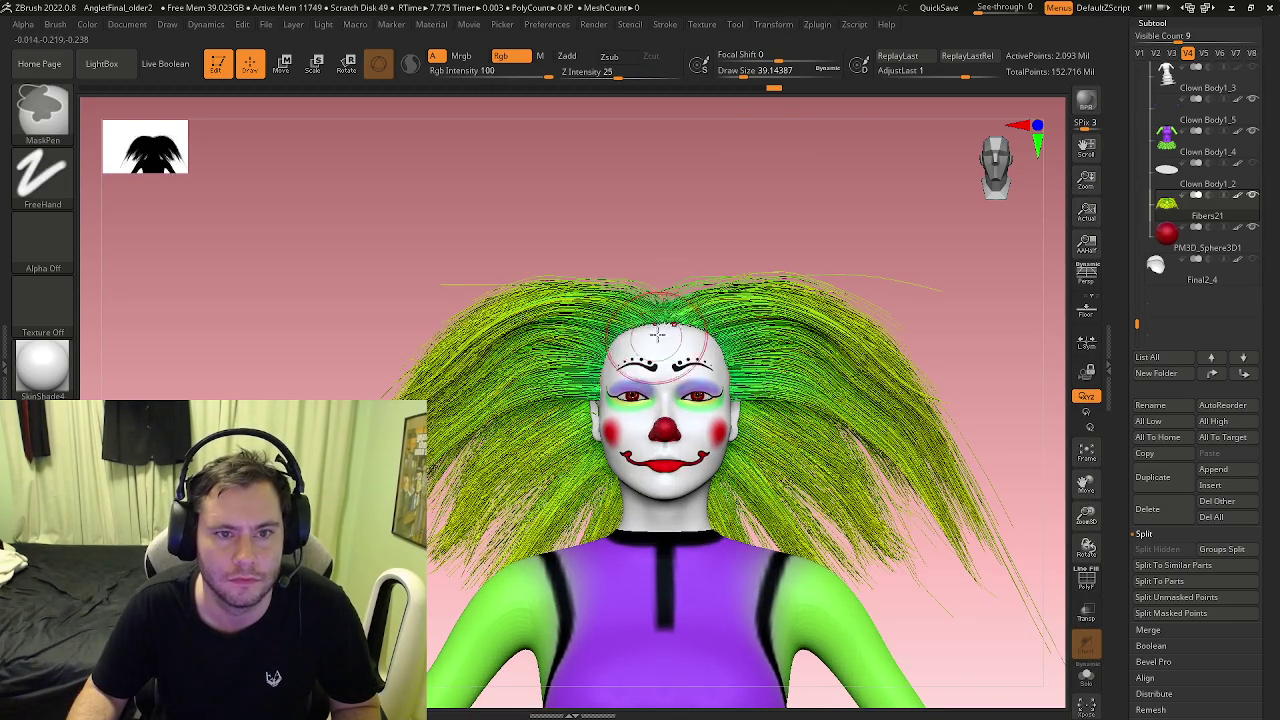
Step: Open the brush settings and try a Move push stroke on the hair top
scroll(620, 300, up, 2)
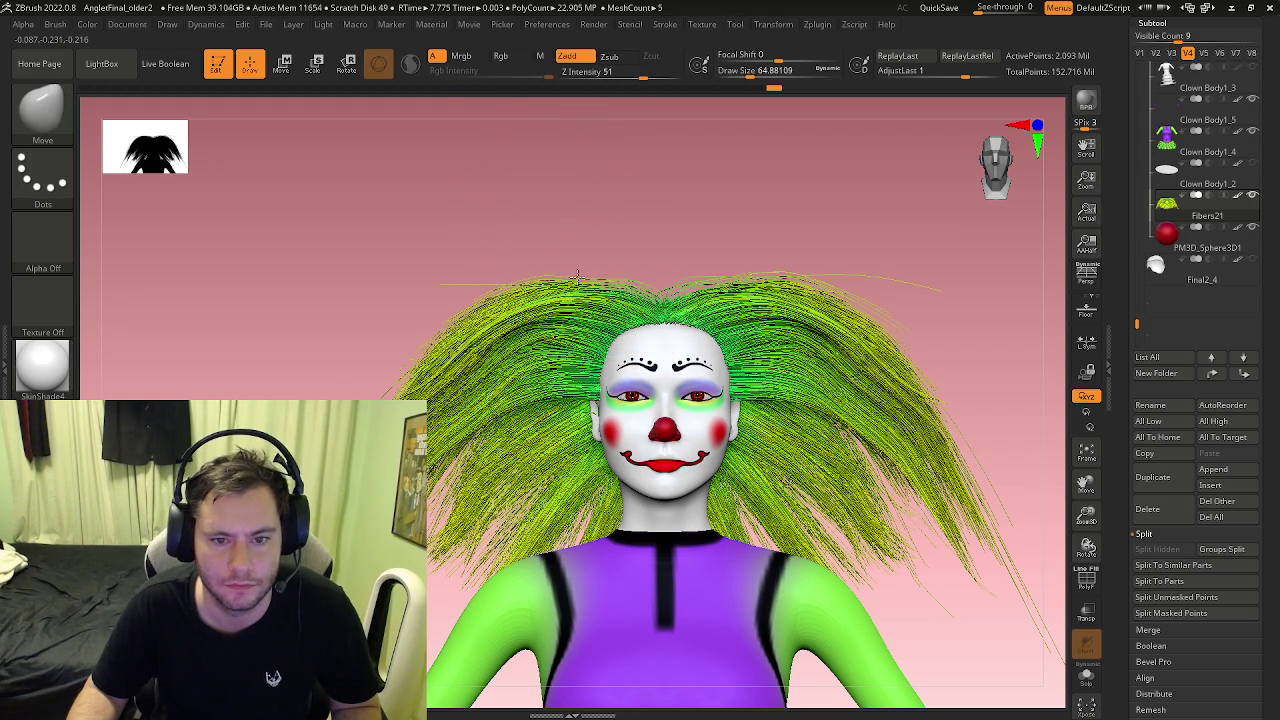
click(56, 26)
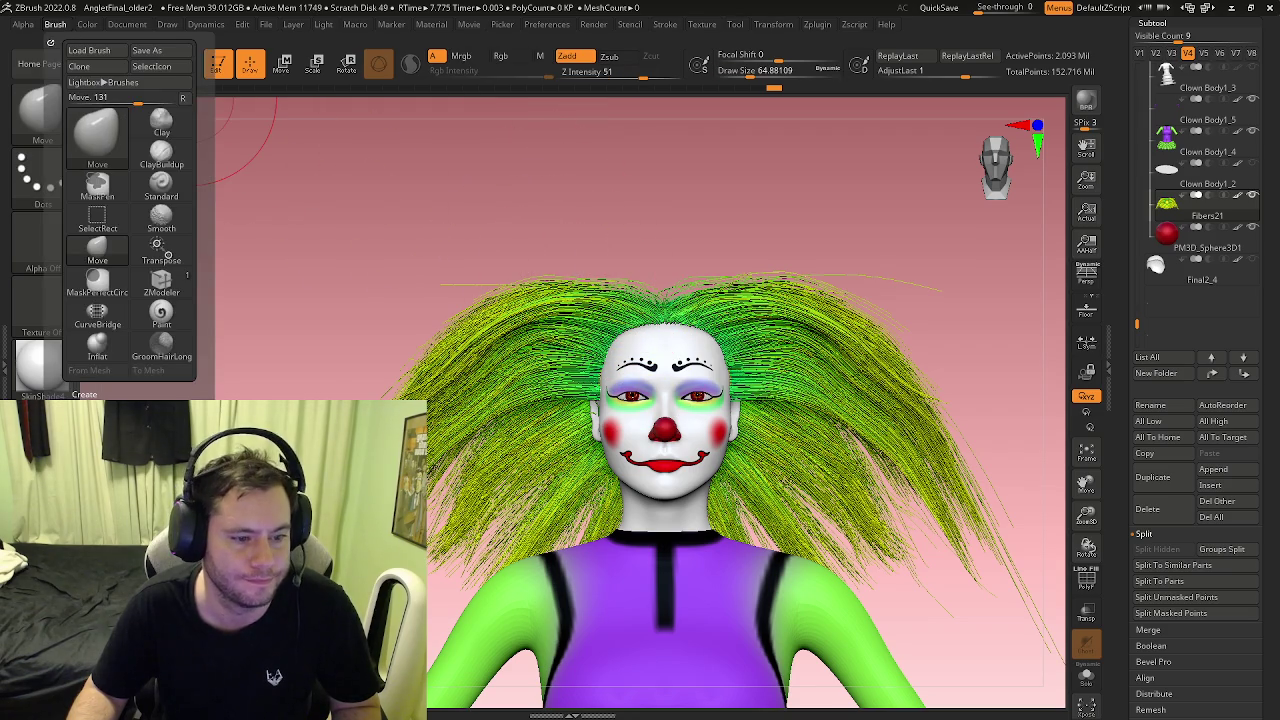
scroll(130, 220, down, 3)
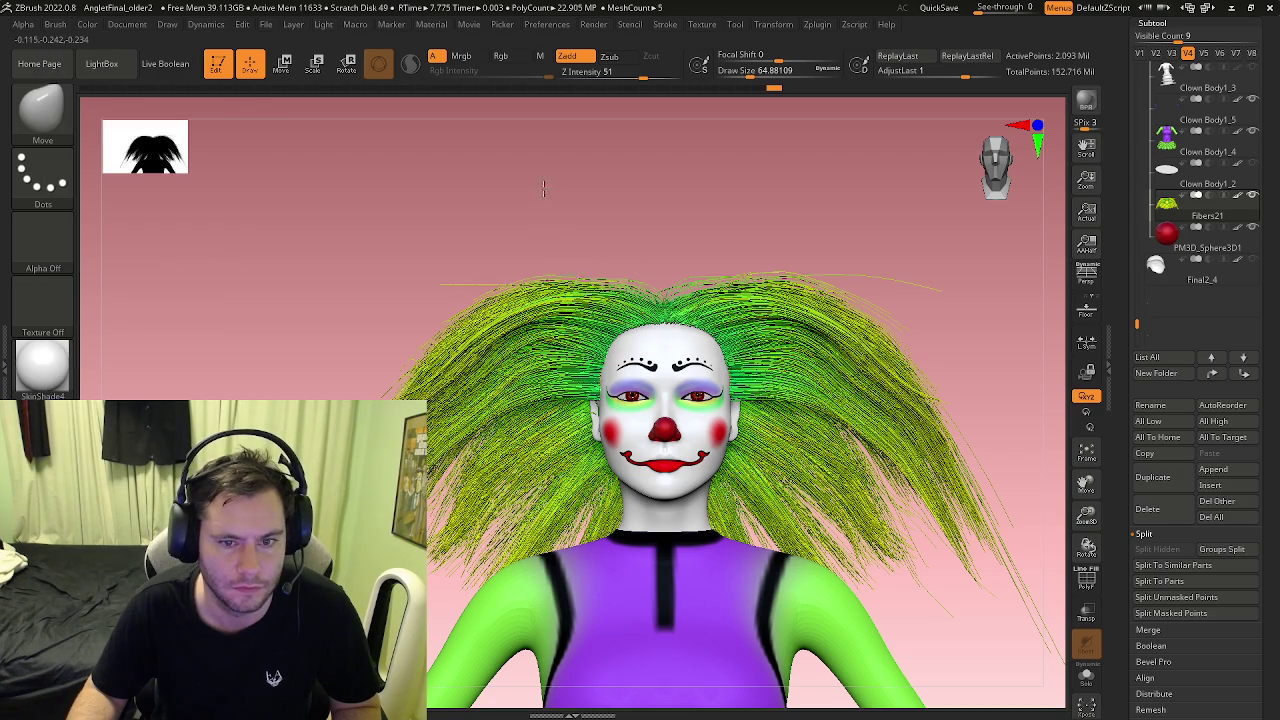
drag(570, 182, 533, 278)
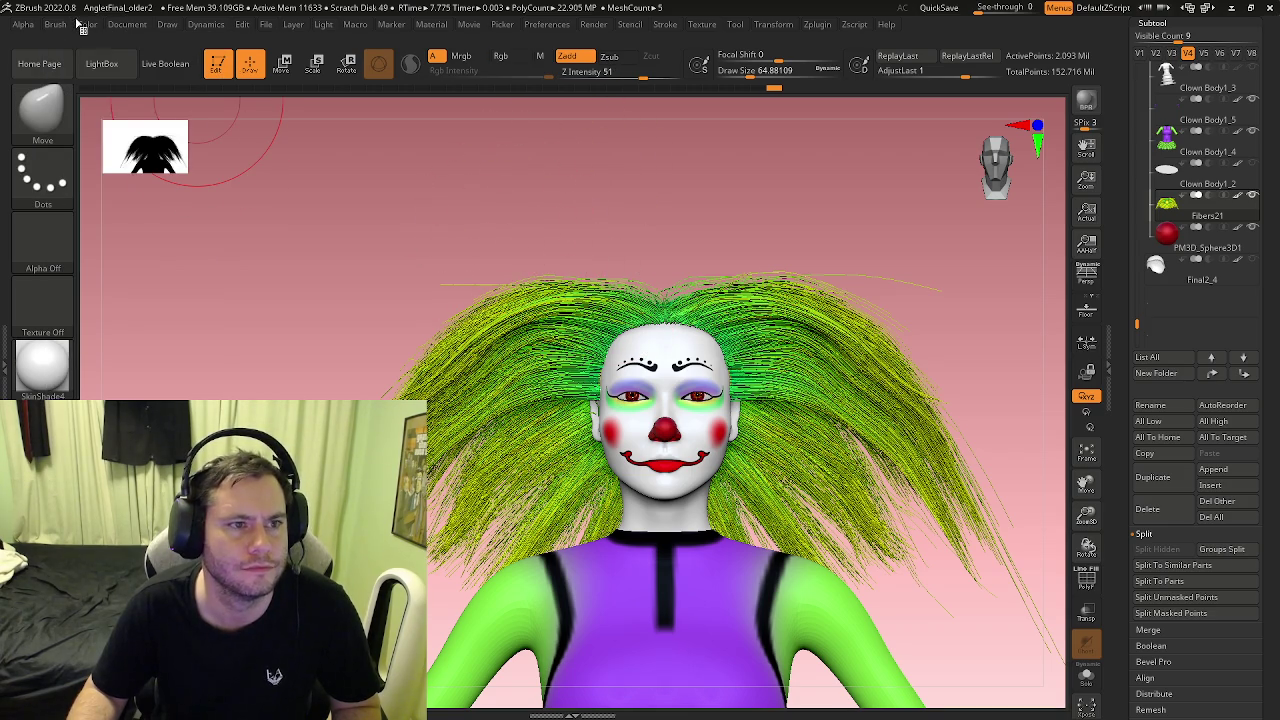
click(66, 25)
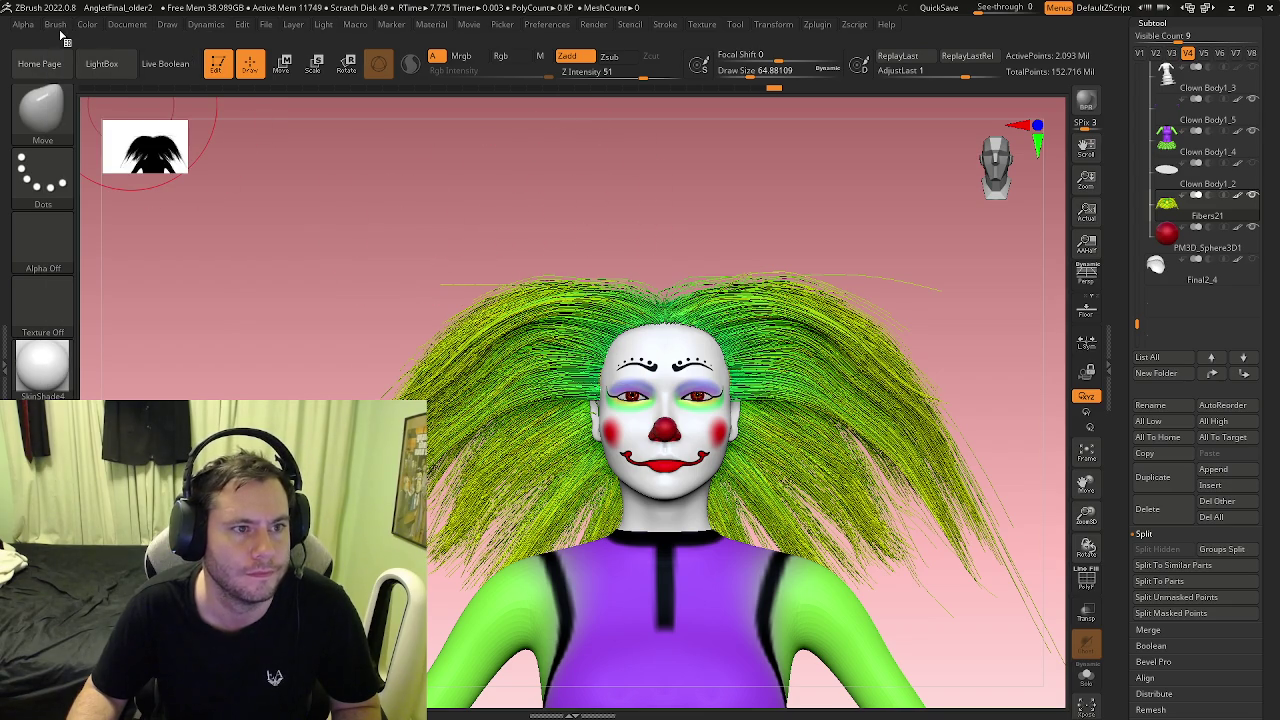
Step: Enable the FiberMesh option under Brush > Auto Masking
key(ctrl)
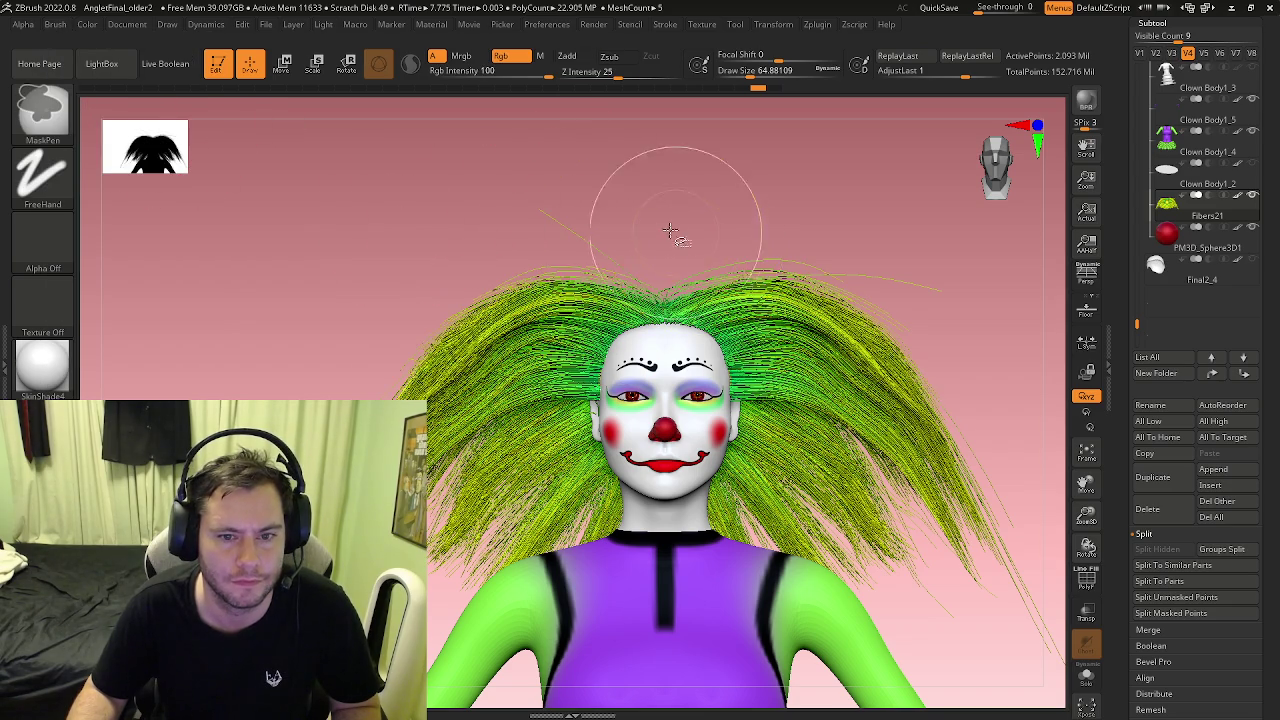
click(60, 26)
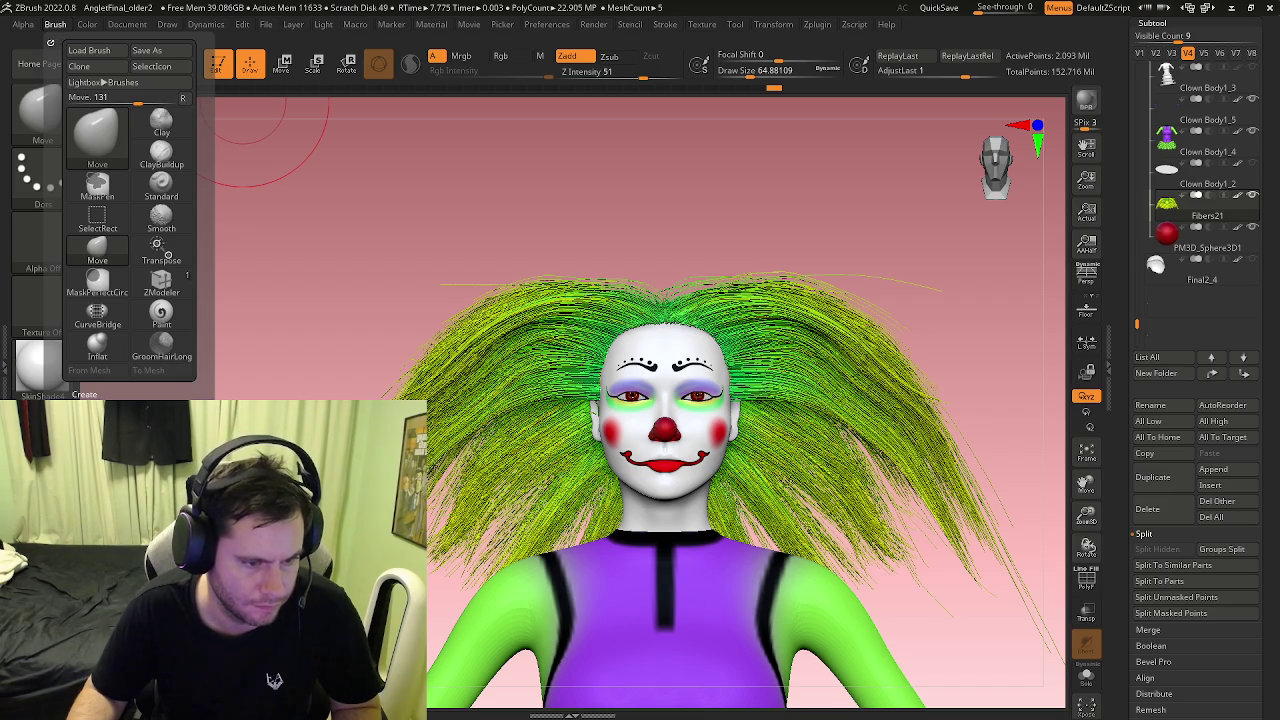
scroll(168, 256, down, 5)
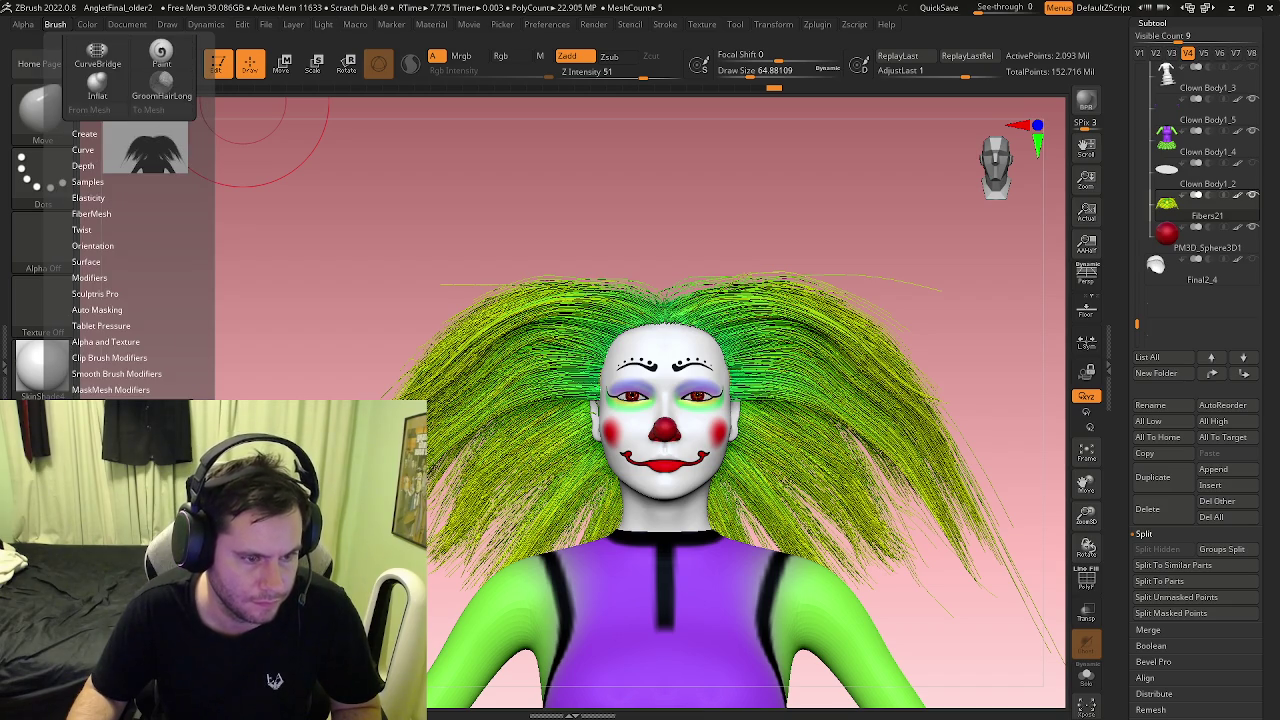
click(100, 310)
click(98, 310)
click(98, 310)
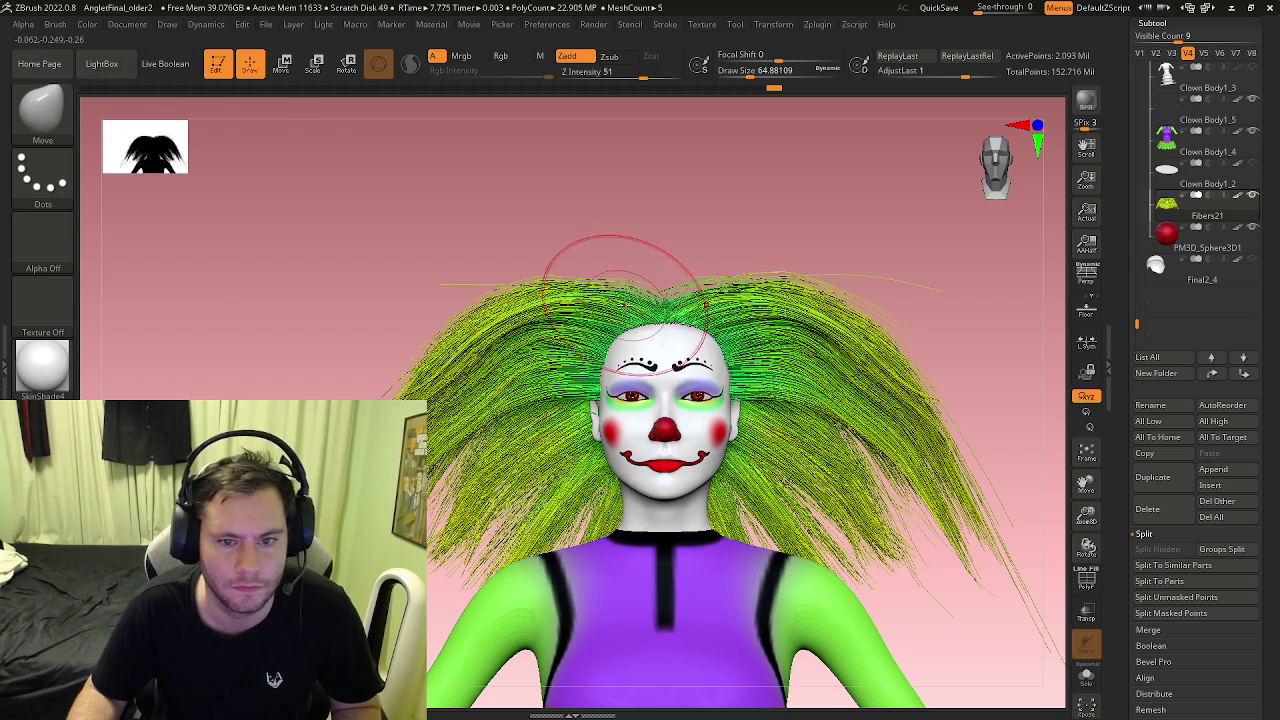
Step: Enlarge the Move brush to about 124, flatten the hair top and flare both sides outward
drag(620, 290, 563, 268)
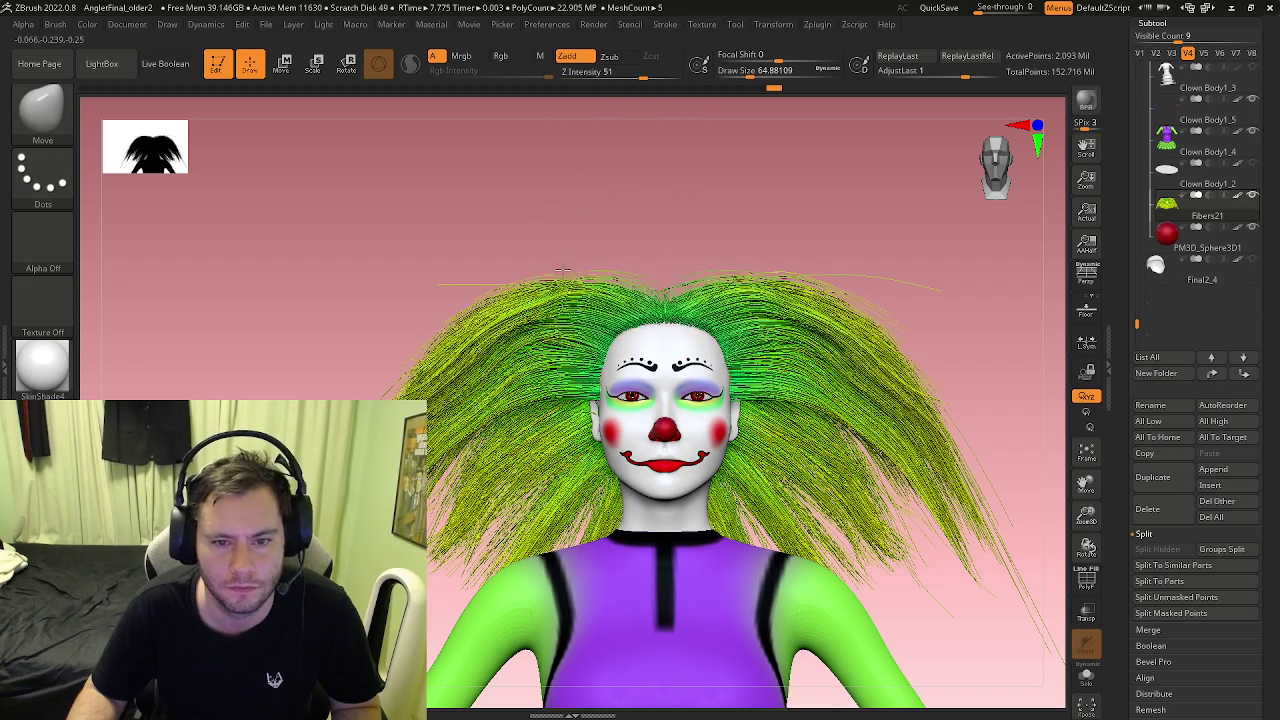
key(s)
drag(563, 285, 337, 152)
mouse_move(565, 258)
mouse_down()
mouse_move(571, 316)
mouse_move(460, 300)
mouse_up()
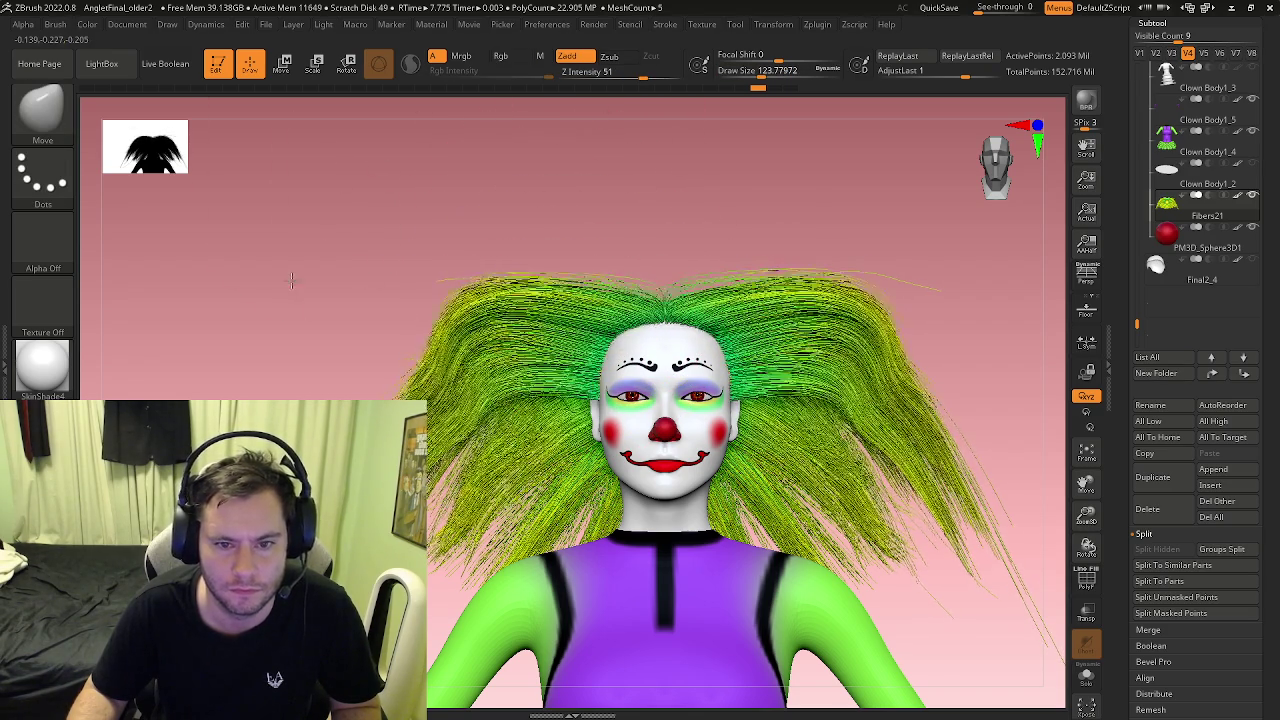
mouse_move(375, 328)
mouse_down()
mouse_move(150, 235)
mouse_move(380, 245)
mouse_move(440, 465)
mouse_up()
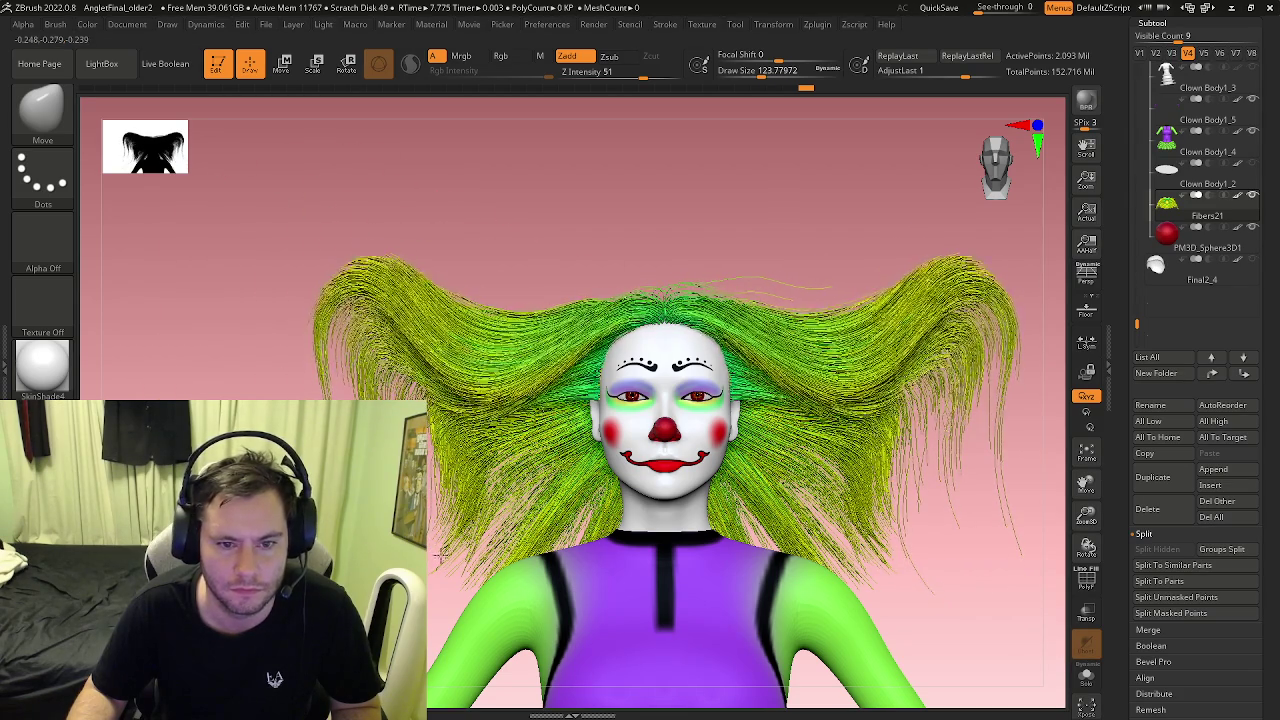
mouse_move(657, 286)
mouse_down()
mouse_move(473, 612)
mouse_move(460, 452)
mouse_move(291, 360)
mouse_up()
drag(497, 410, 540, 440)
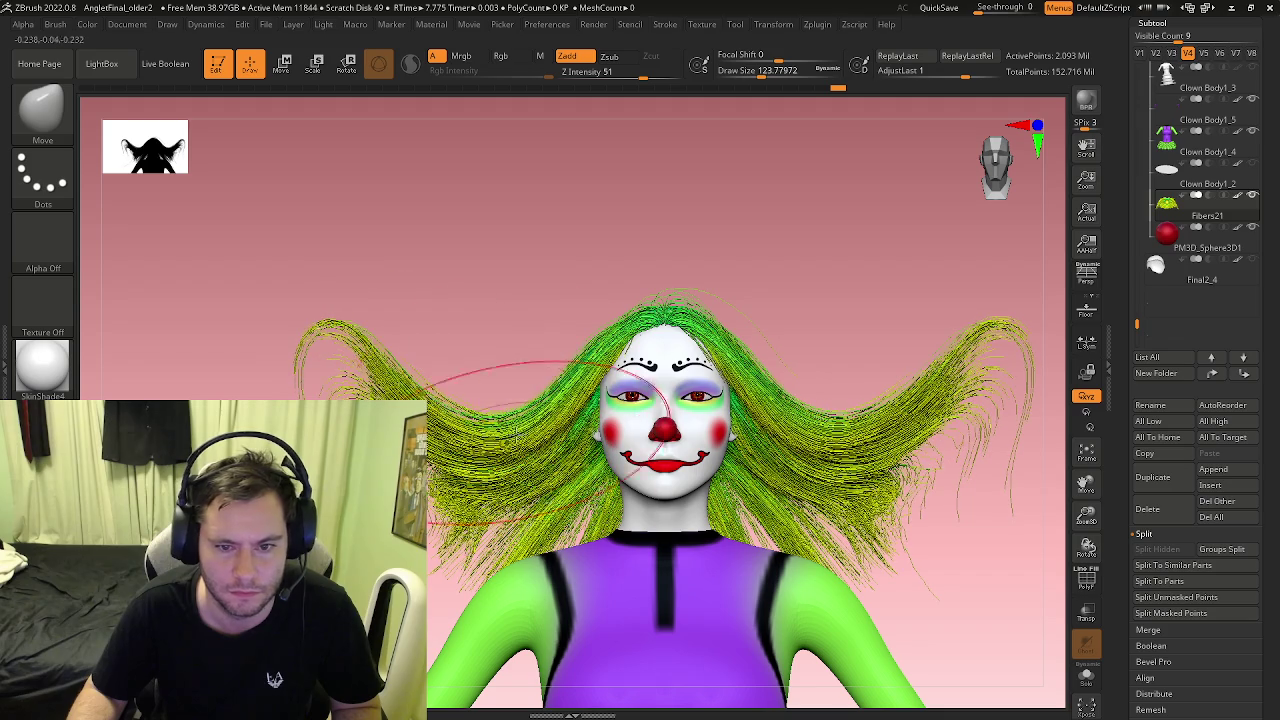
Step: Reduce the brush size to about 94 and inspect the hair from three-quarter and top views
right_drag(645, 372, 548, 310)
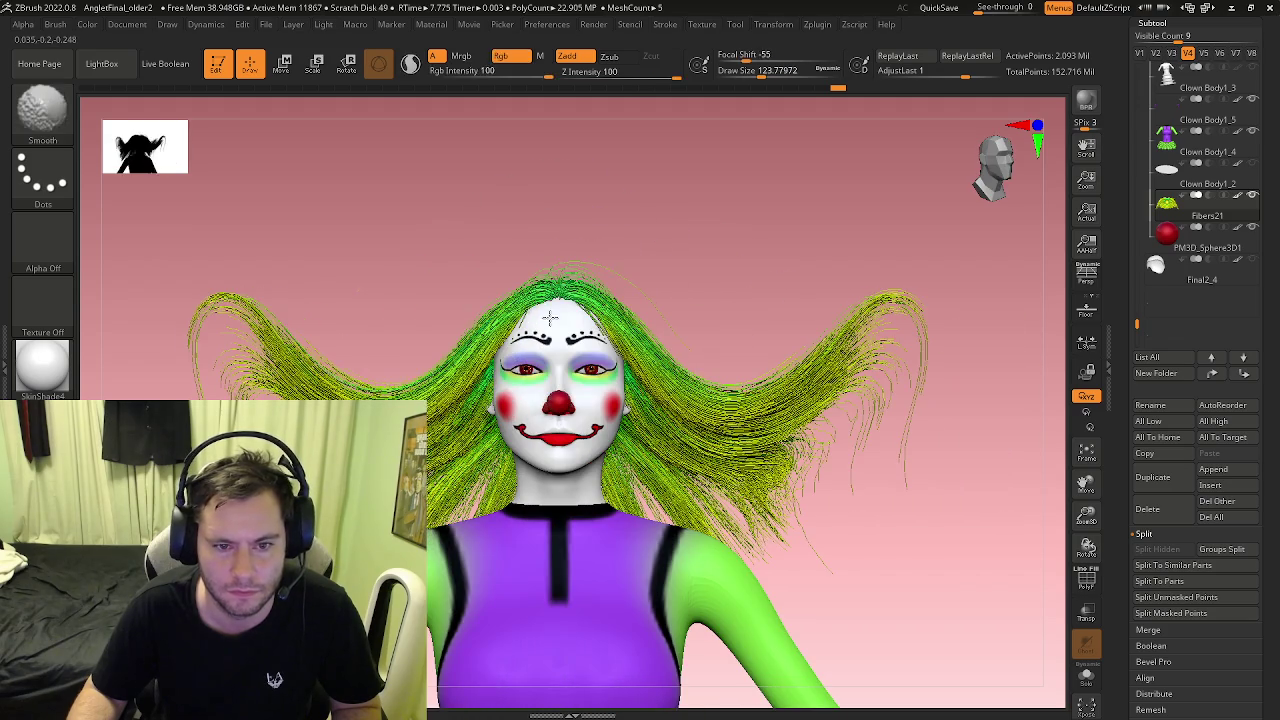
key(s)
mouse_move(548, 310)
mouse_down()
mouse_move(518, 310)
mouse_move(501, 394)
mouse_up()
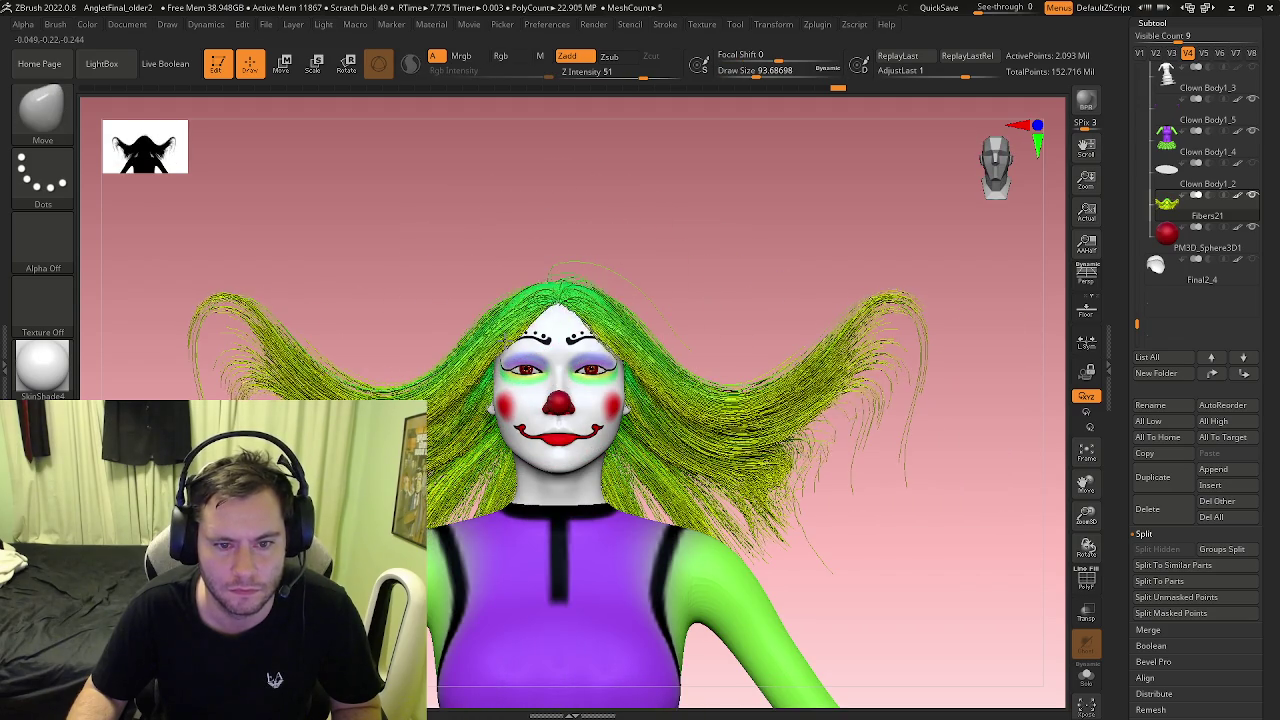
right_drag(501, 393, 614, 357)
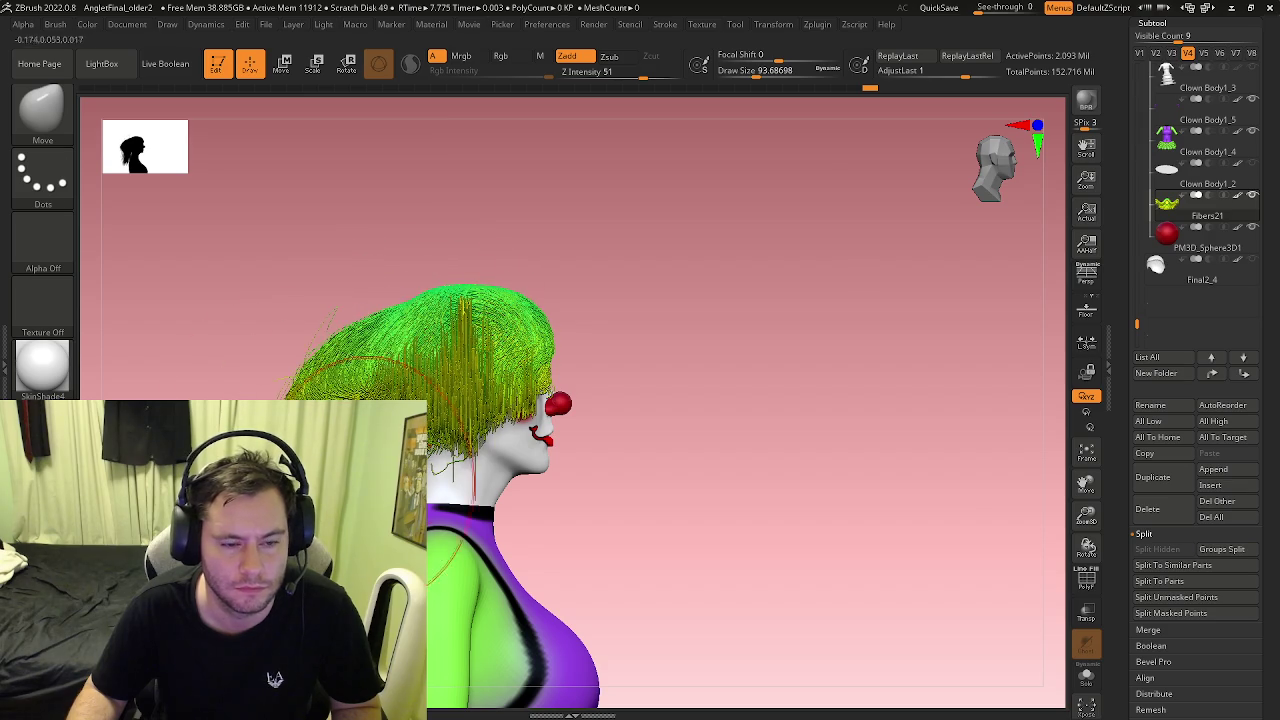
right_drag(380, 380, 280, 360)
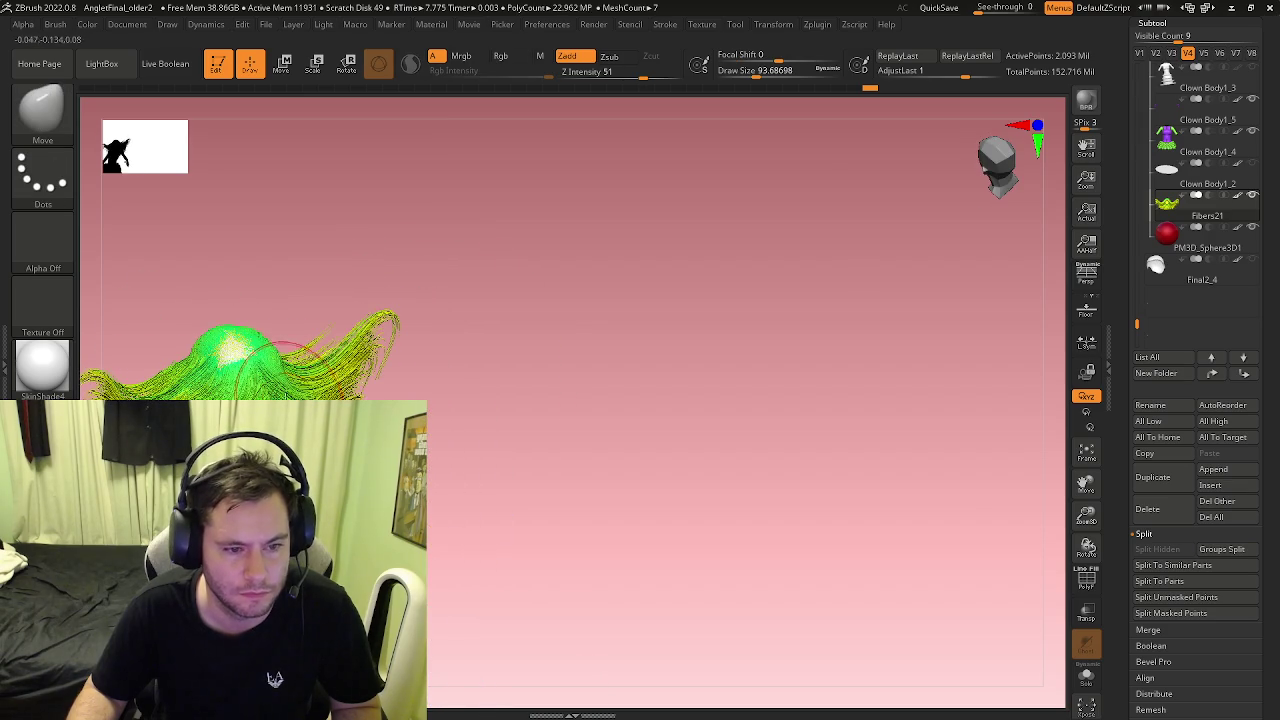
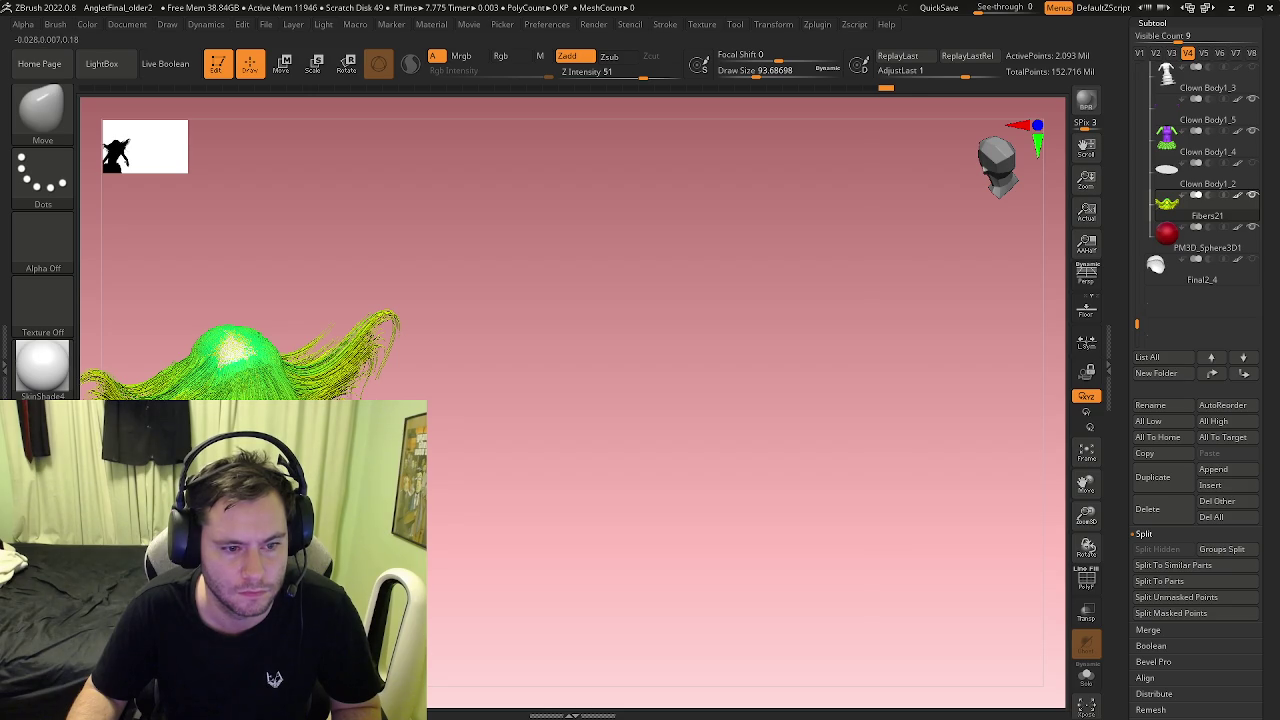
Step: Orbit around the clown and undo to restore the upward-flared hair shape
right_drag(300, 360, 335, 395)
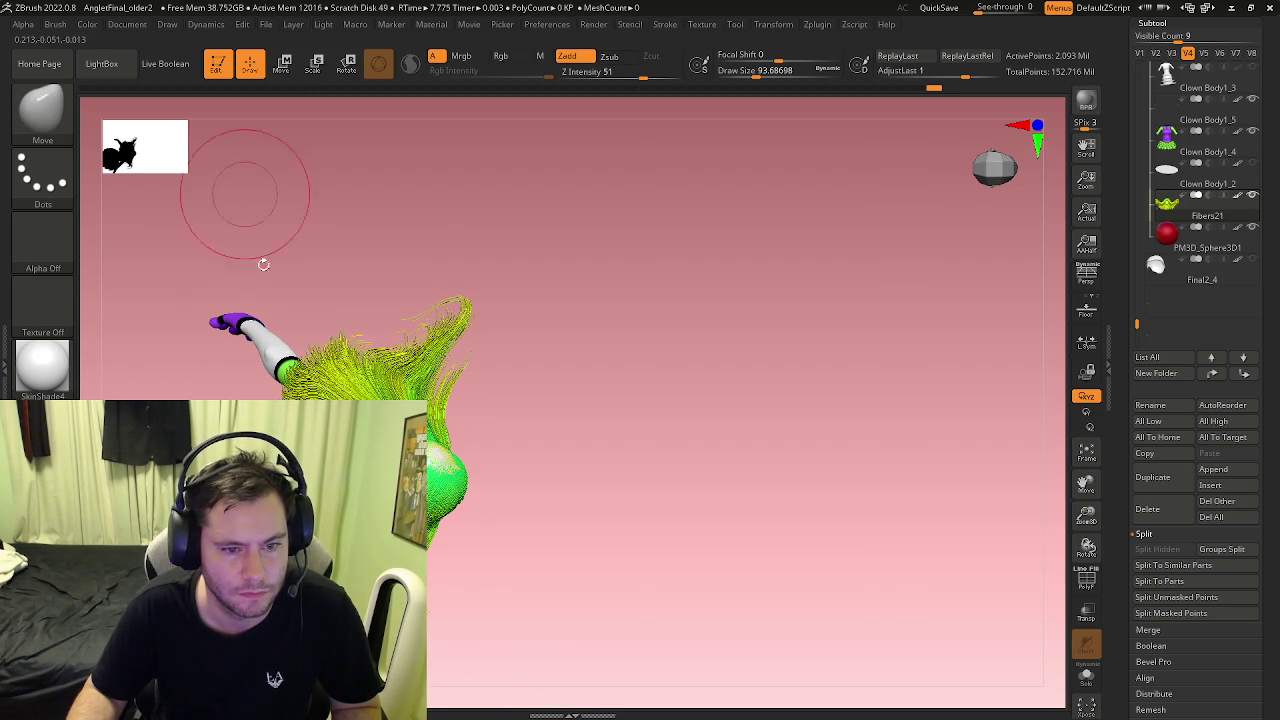
right_drag(348, 330, 395, 352)
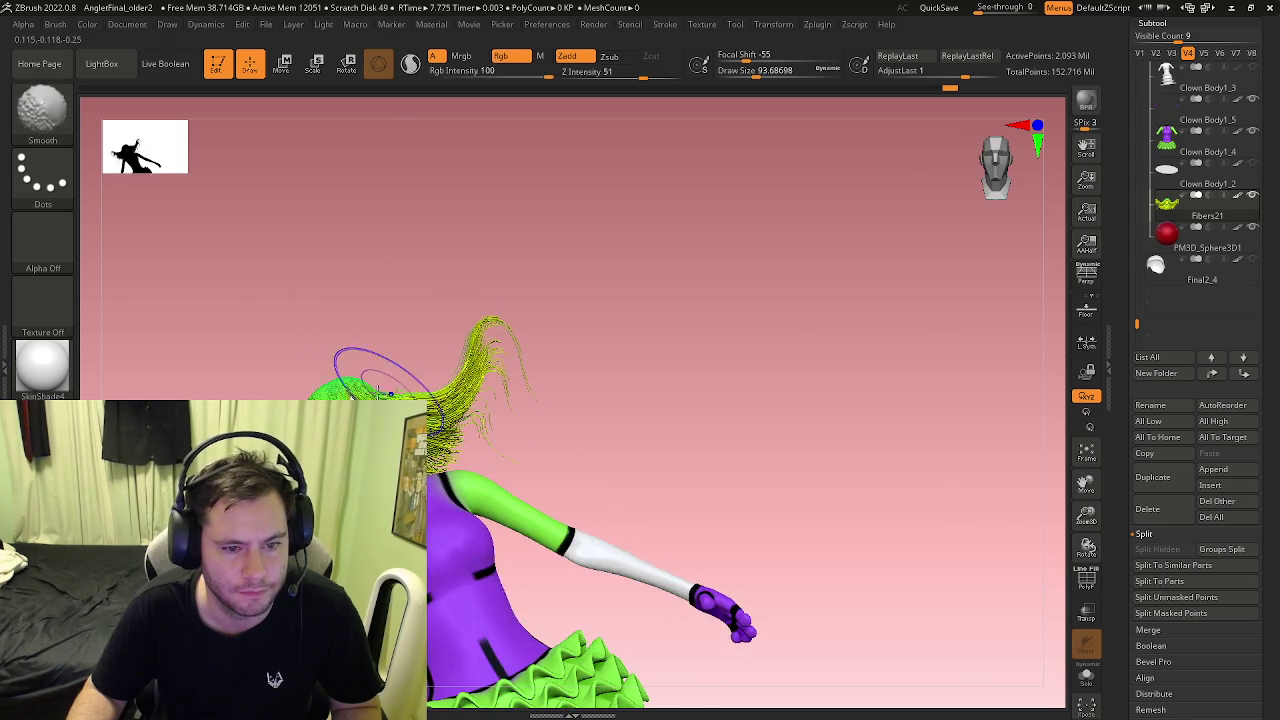
mouse_move(405, 305)
right_down()
mouse_move(400, 322)
mouse_move(374, 286)
mouse_move(352, 360)
mouse_move(450, 320)
mouse_move(428, 296)
mouse_move(410, 320)
mouse_move(408, 300)
right_up()
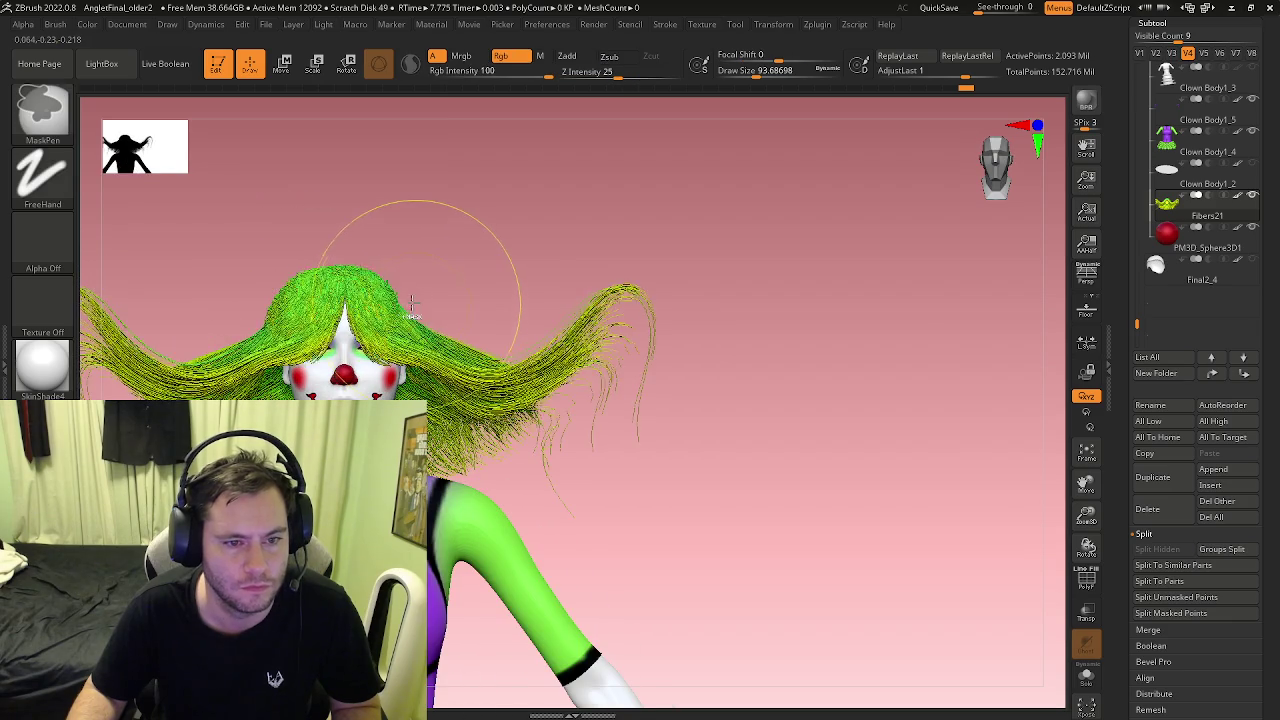
key(ctrl+z)
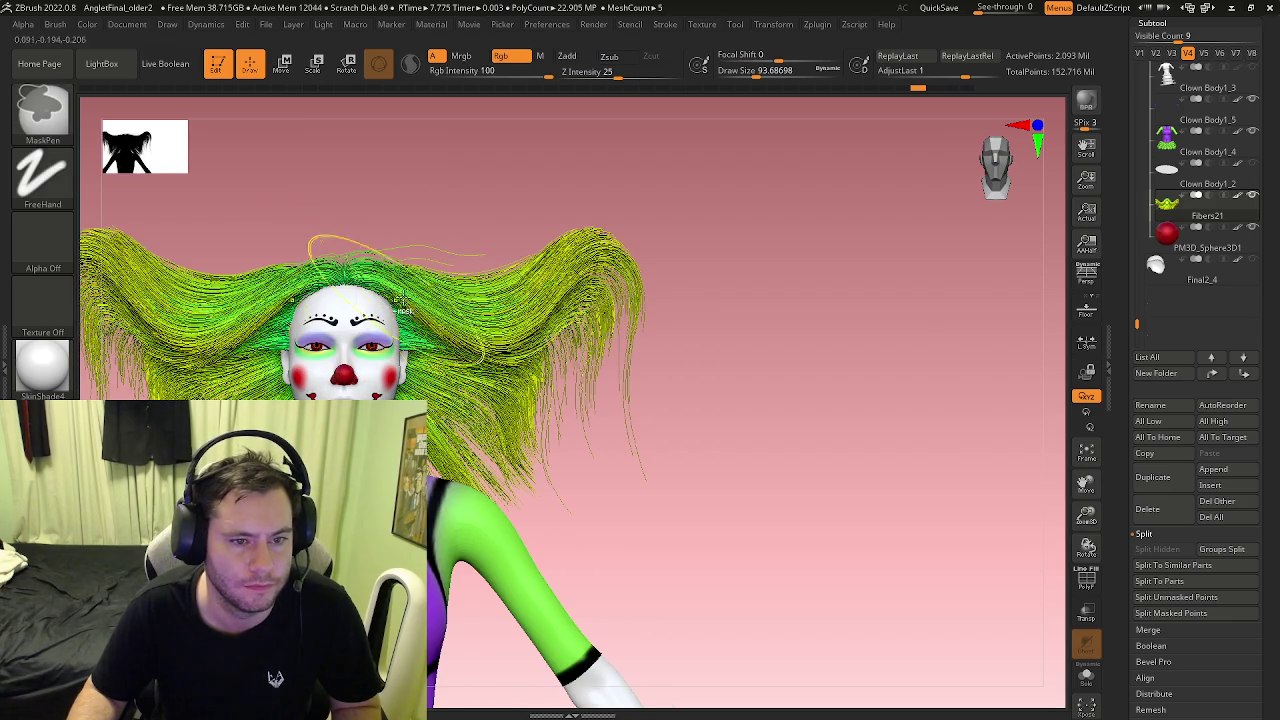
Step: Orbit to a front view and zoom in on the clown's face and hair
drag(294, 265, 392, 305)
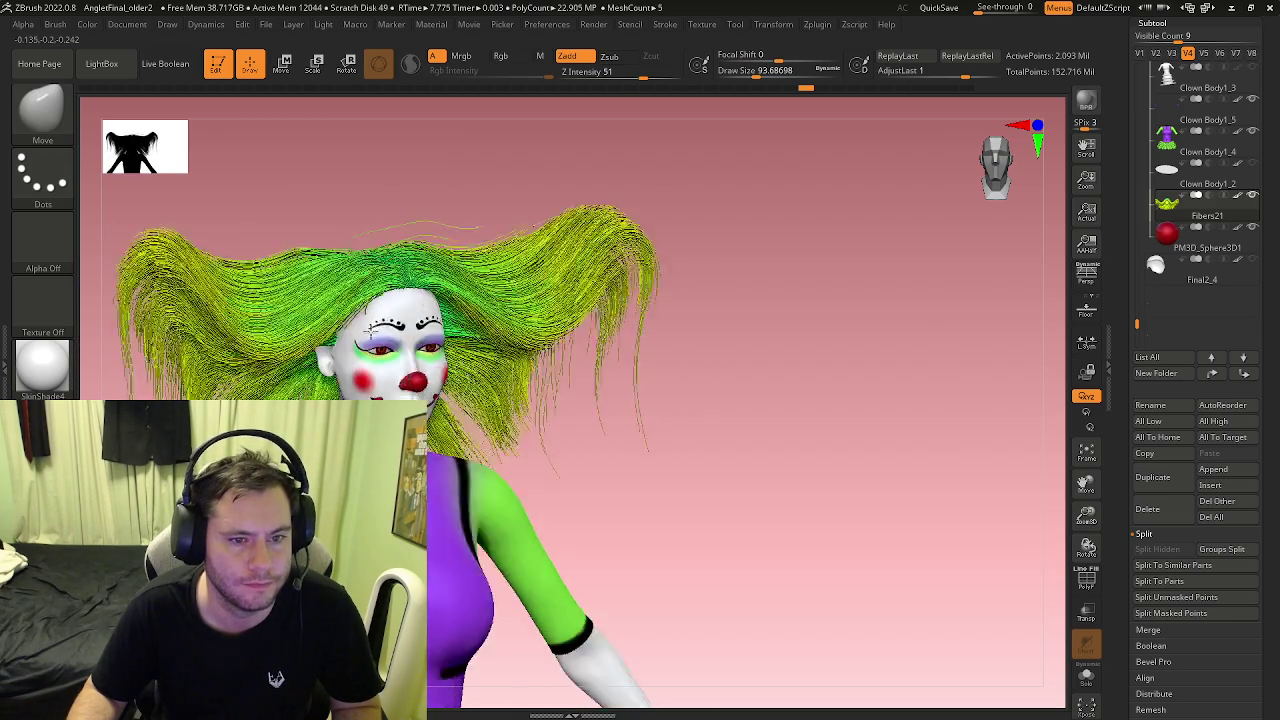
mouse_move(250, 265)
mouse_down()
mouse_move(280, 375)
mouse_move(409, 249)
mouse_up()
key(ctrl)
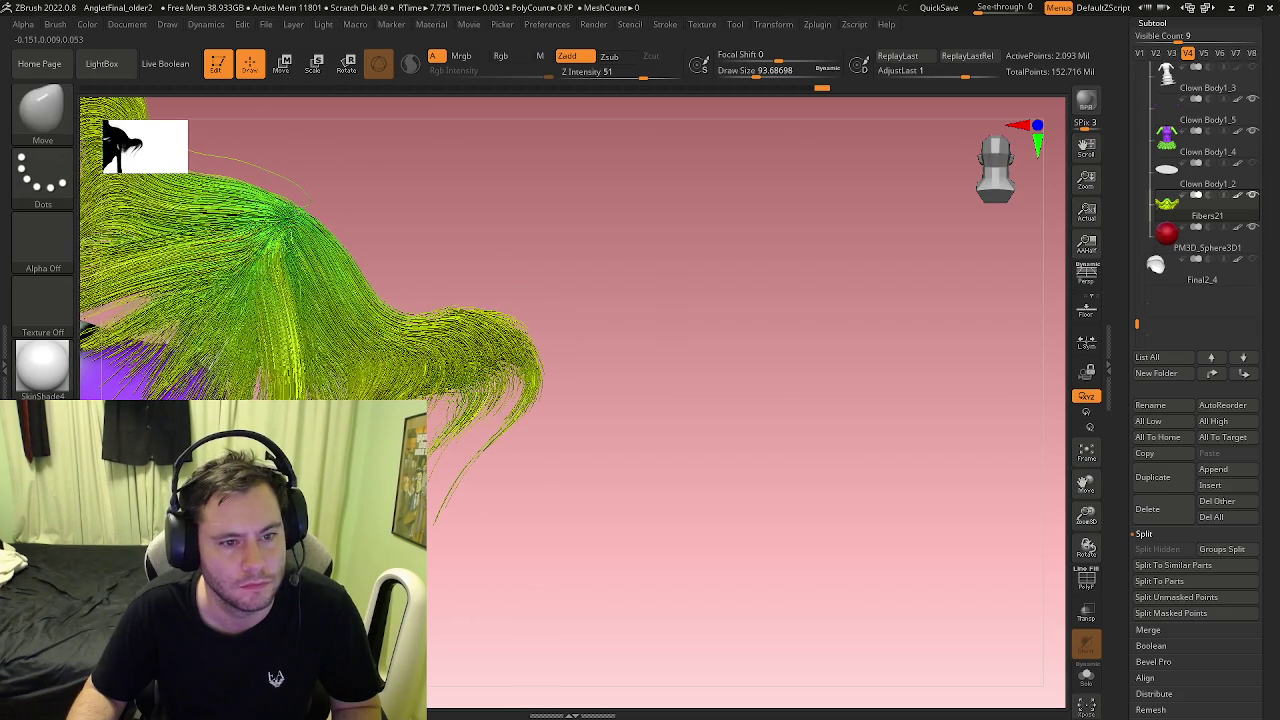
drag(468, 635, 450, 462)
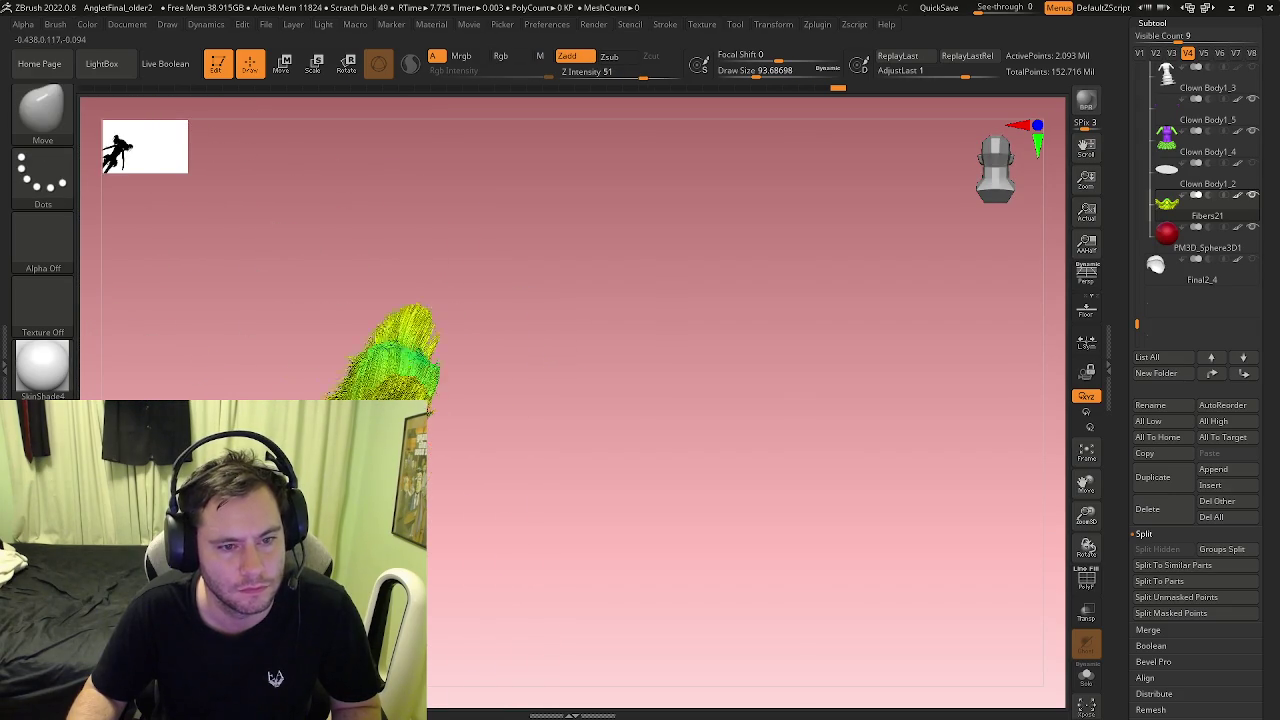
ctrl+right_drag(449, 462, 352, 338)
key(s)
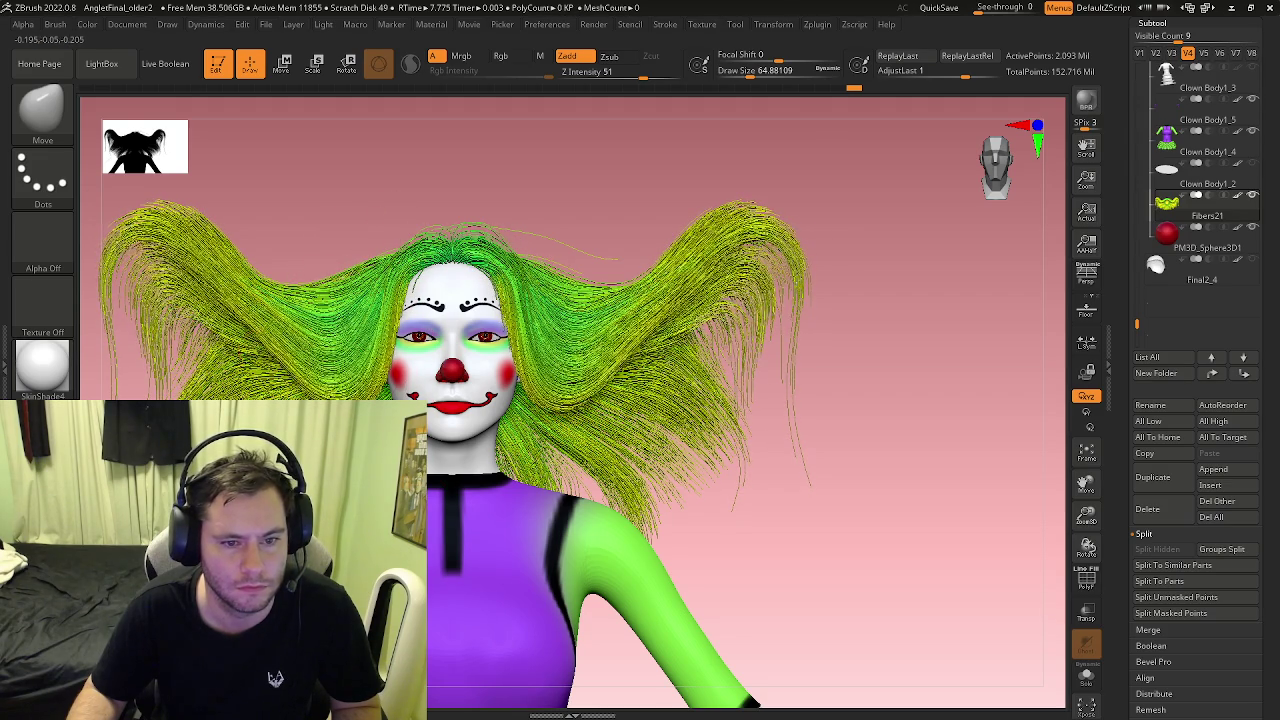
Step: Drag the hair on both sides down and outward near the face with the Move brush
drag(600, 420, 574, 482)
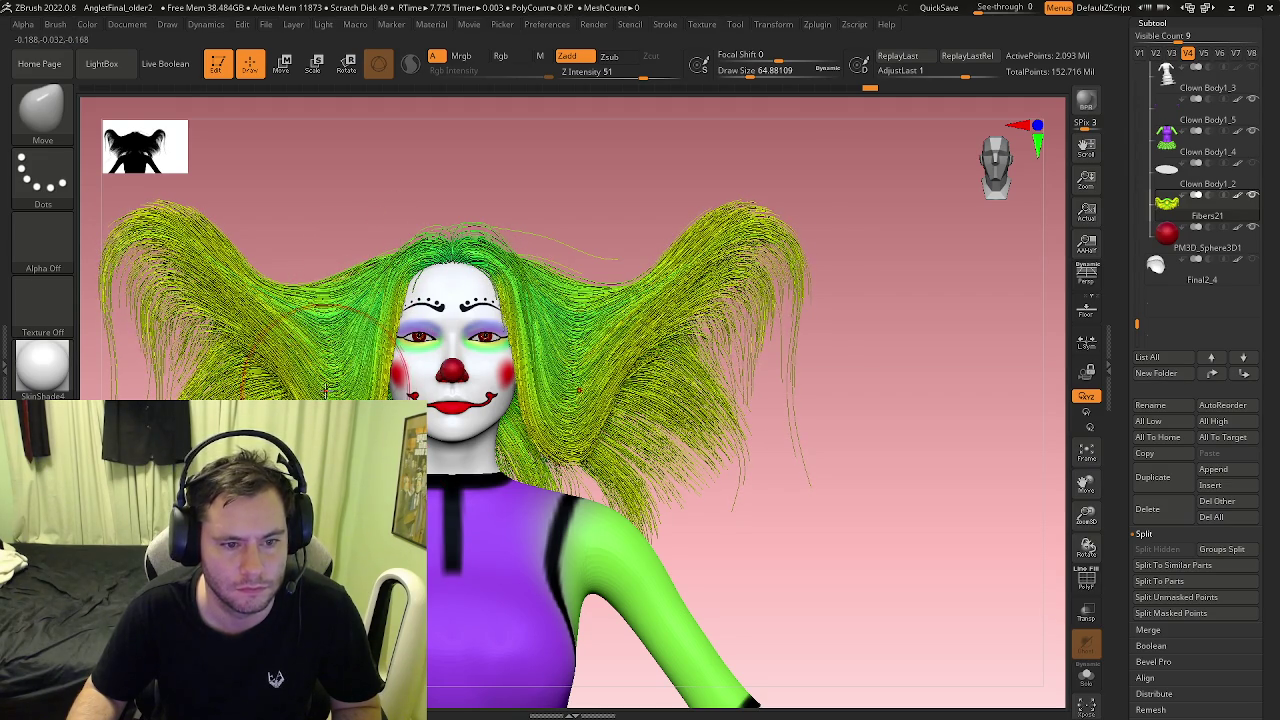
mouse_move(300, 350)
mouse_down()
mouse_move(300, 440)
mouse_move(225, 365)
mouse_up()
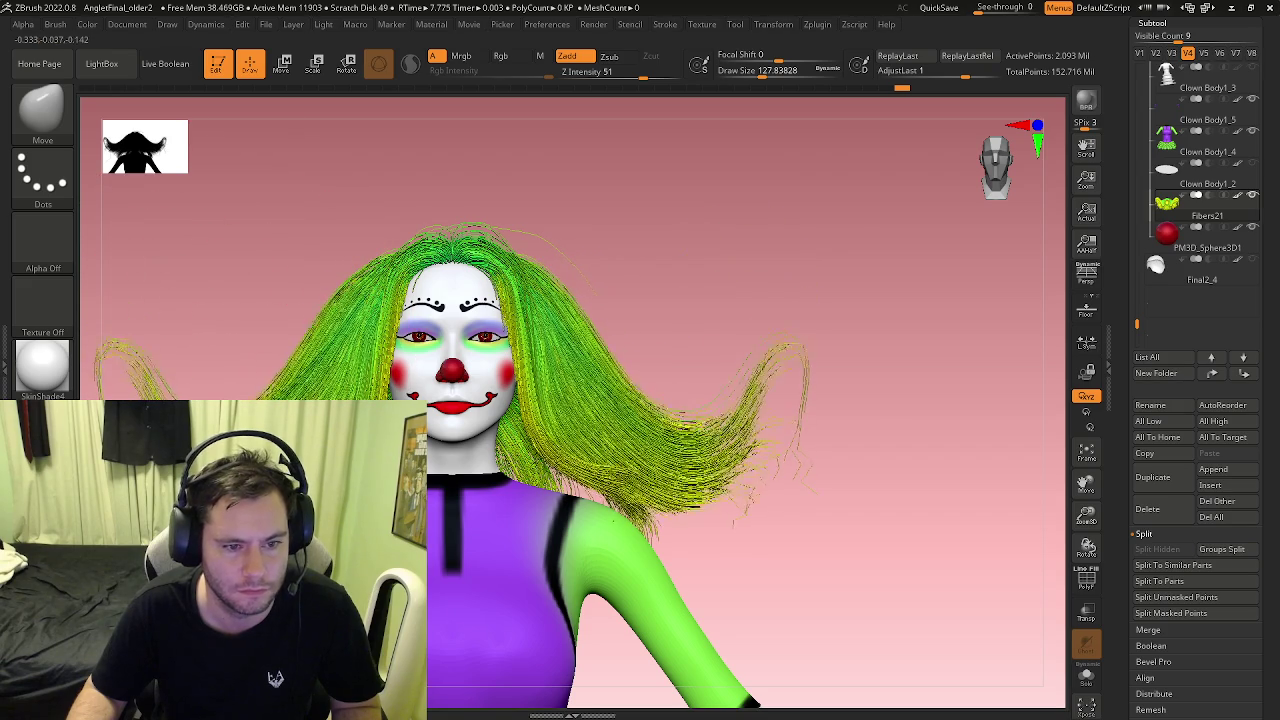
mouse_move(145, 385)
mouse_down()
mouse_move(268, 393)
mouse_move(325, 335)
mouse_up()
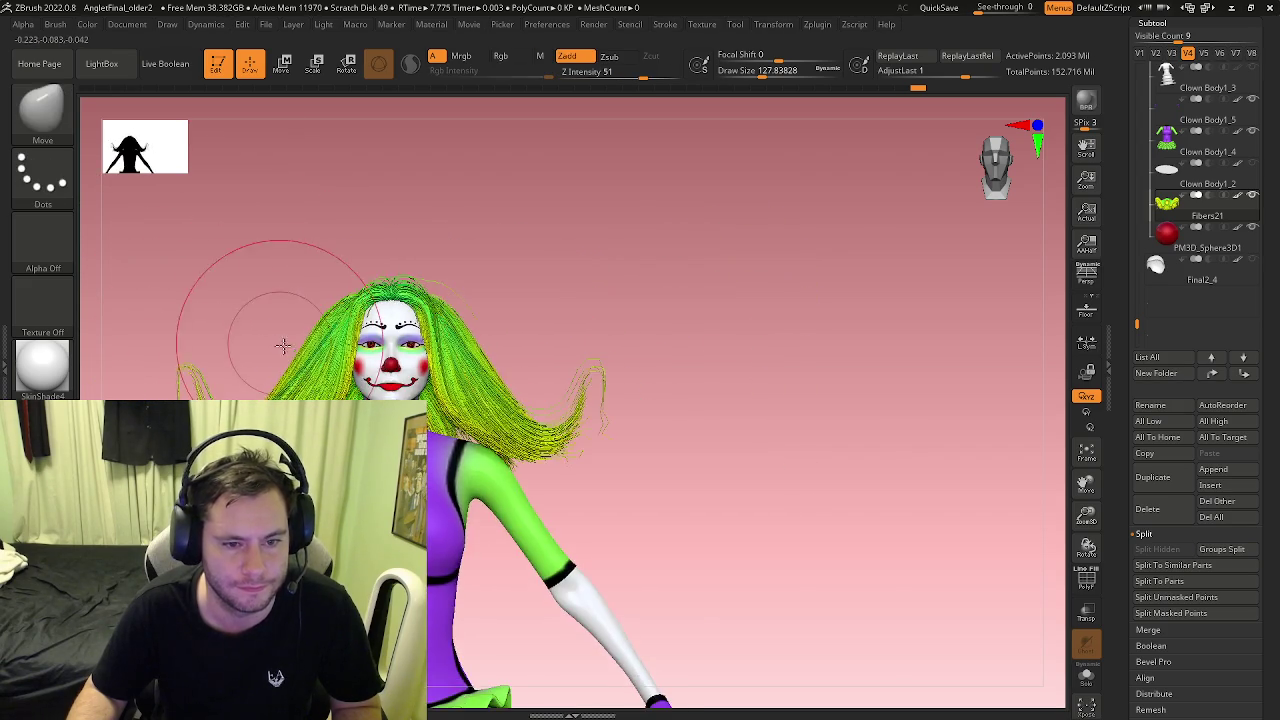
key(s)
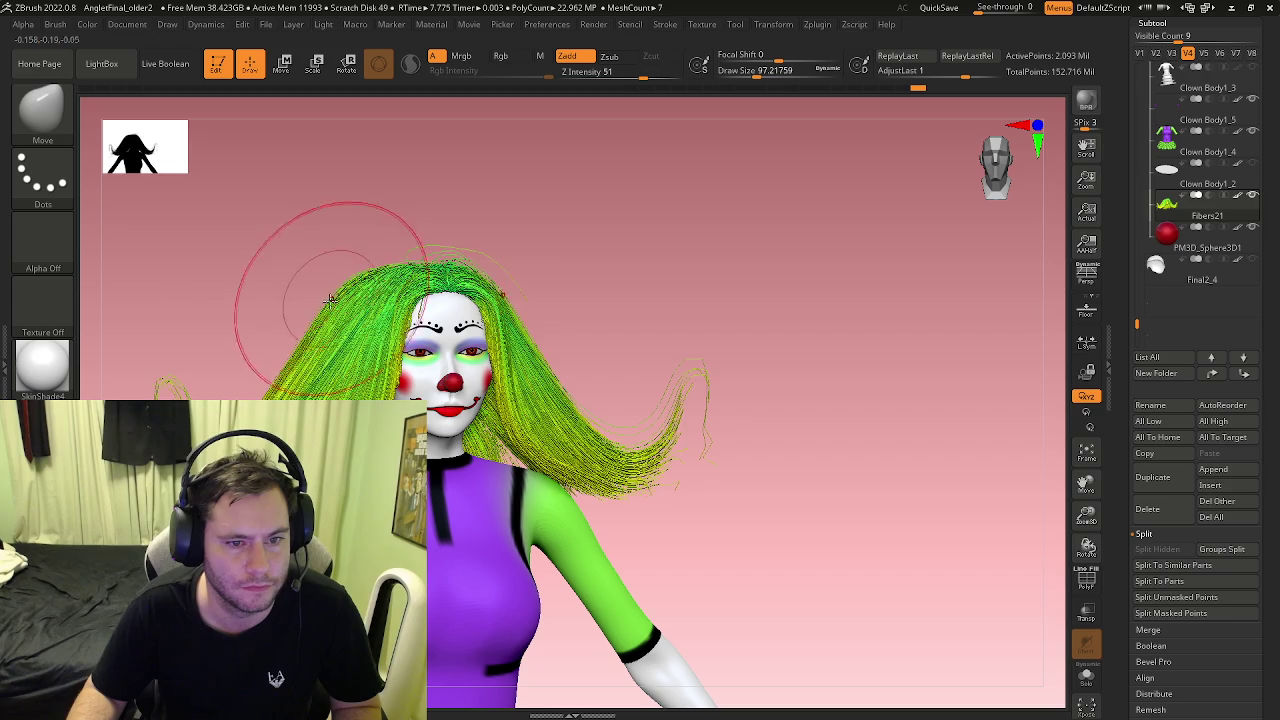
Step: From a side view, sweep both sides of the hair outward symmetrically
drag(315, 343, 297, 340)
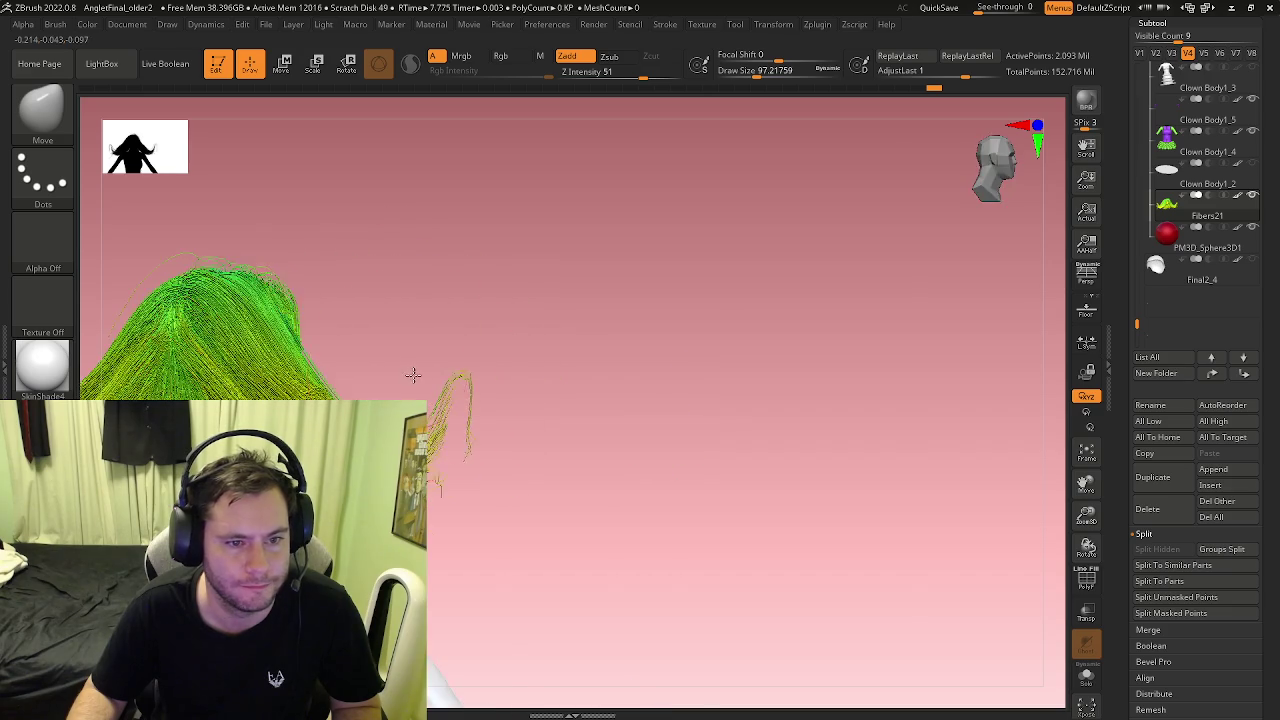
mouse_move(315, 392)
mouse_down()
mouse_move(400, 338)
mouse_move(247, 384)
mouse_up()
mouse_move(286, 330)
mouse_down()
mouse_move(300, 300)
mouse_move(297, 194)
mouse_move(343, 337)
mouse_move(315, 320)
mouse_move(312, 336)
mouse_up()
key(ctrl)
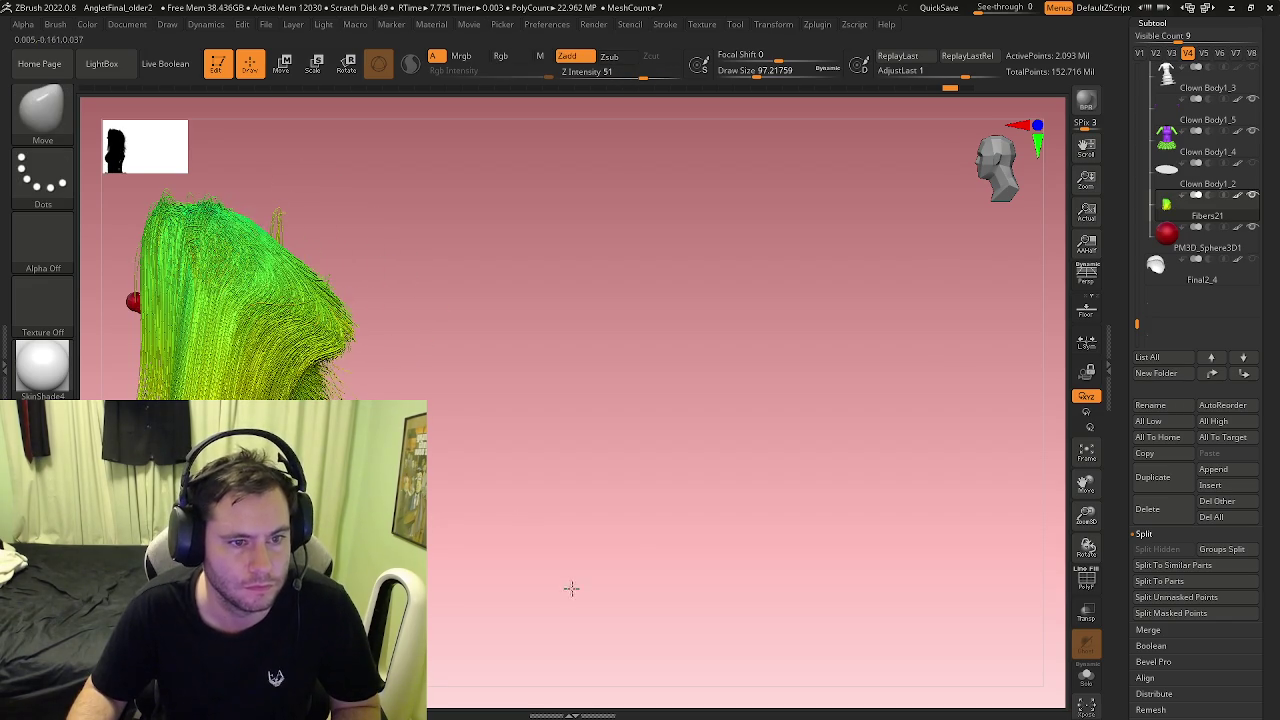
mouse_move(349, 277)
mouse_down()
mouse_move(397, 343)
mouse_move(409, 319)
mouse_move(310, 303)
mouse_move(250, 420)
mouse_up()
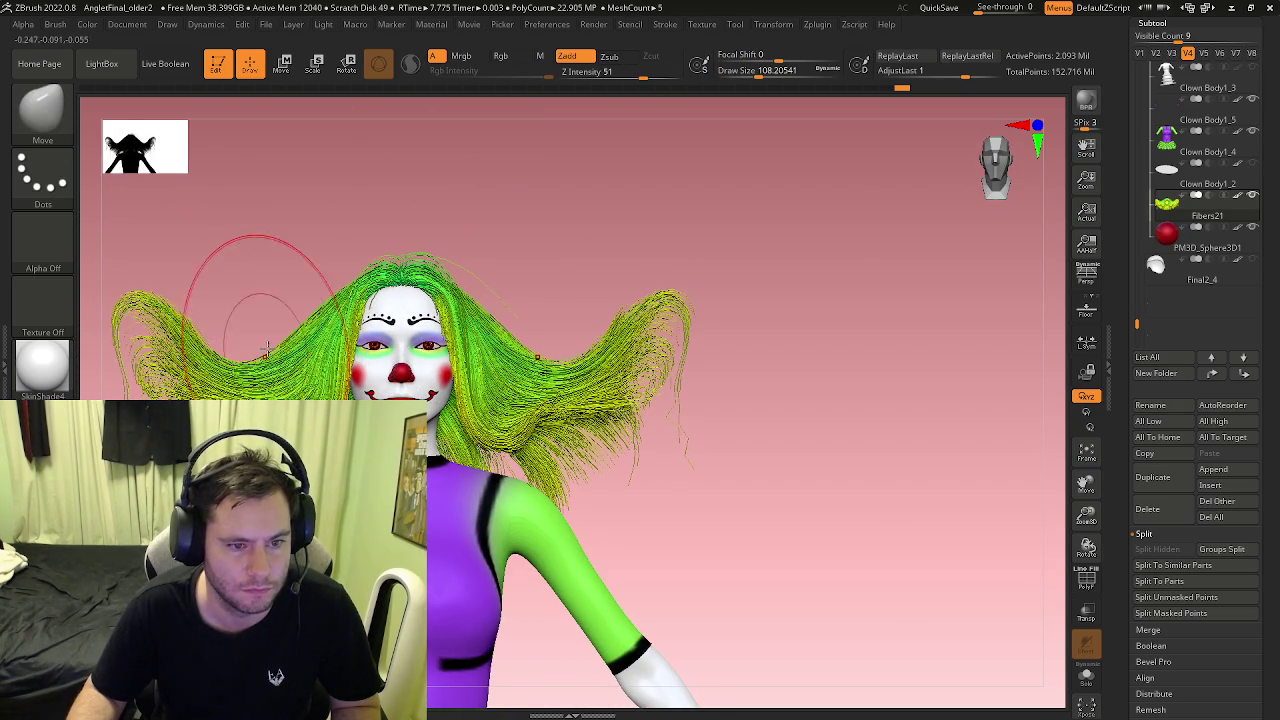
mouse_move(268, 357)
mouse_down()
mouse_move(271, 323)
mouse_move(262, 368)
mouse_move(210, 385)
mouse_up()
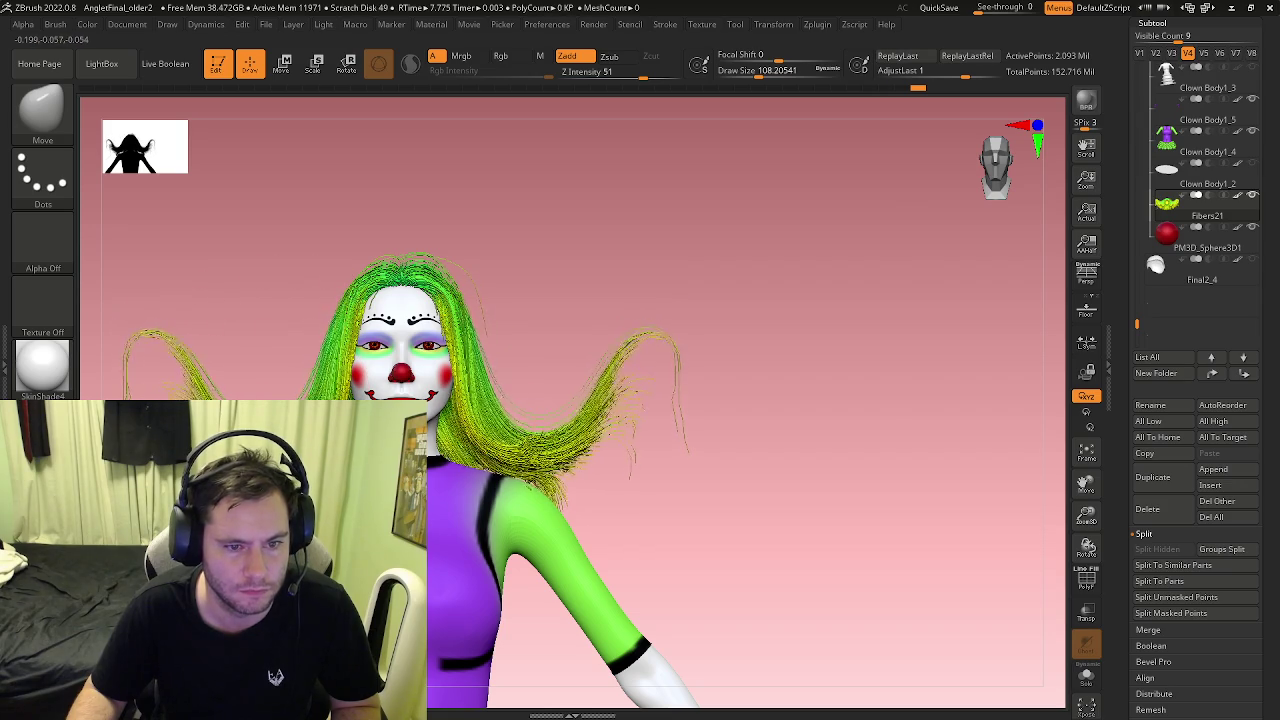
drag(430, 531, 610, 531)
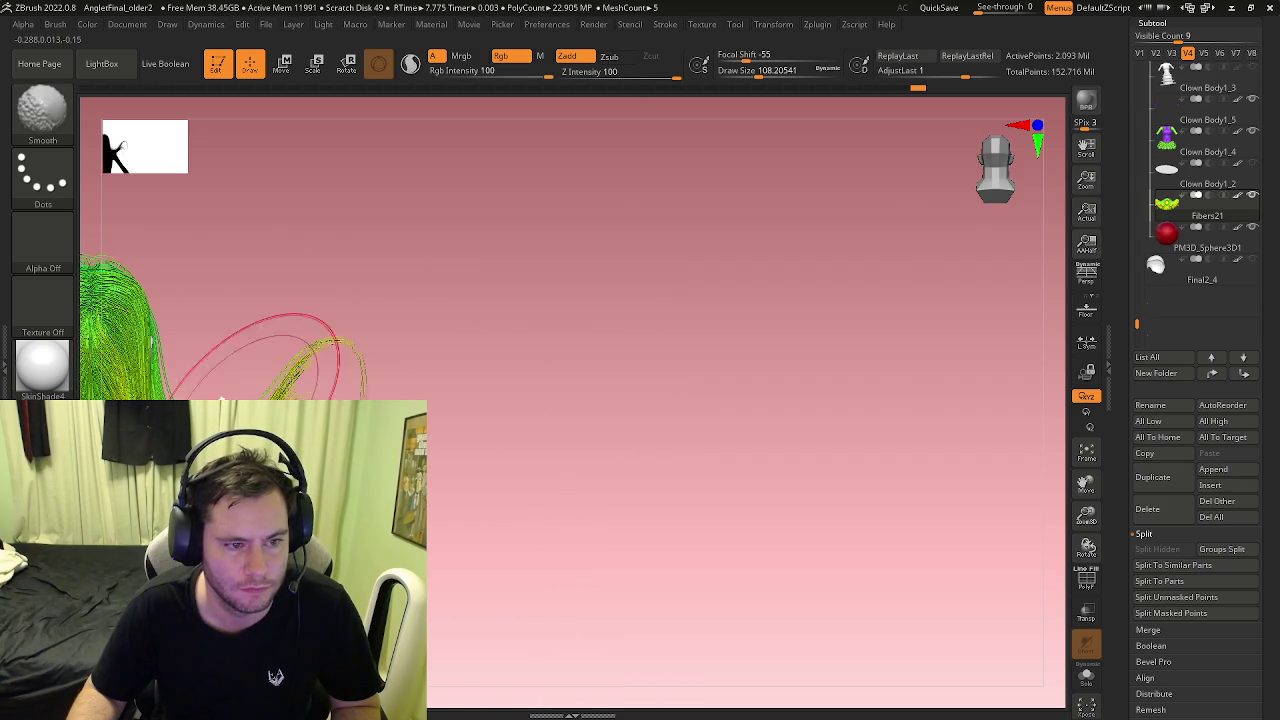
Step: Switch to the GroomHairLong brush and comb the stray horizontal strands down into the hair
right_drag(375, 344, 336, 318)
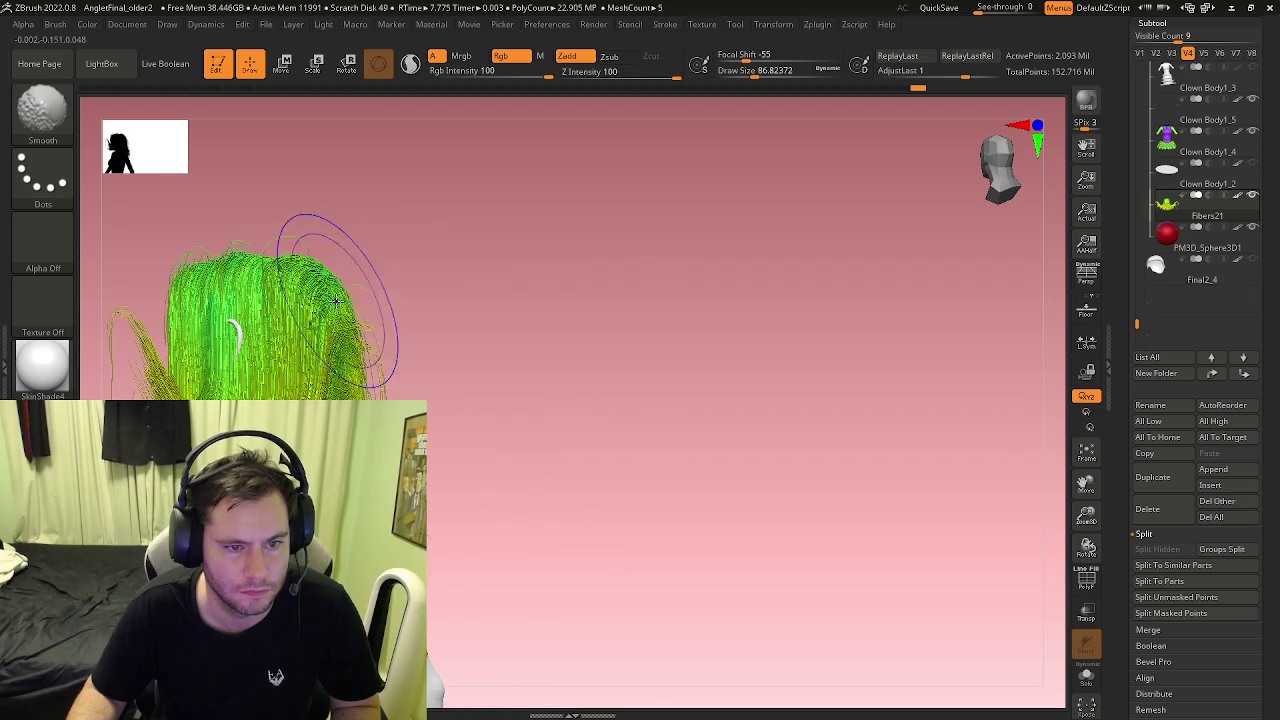
key(b)
click(340, 300)
key(s)
drag(342, 317, 505, 320)
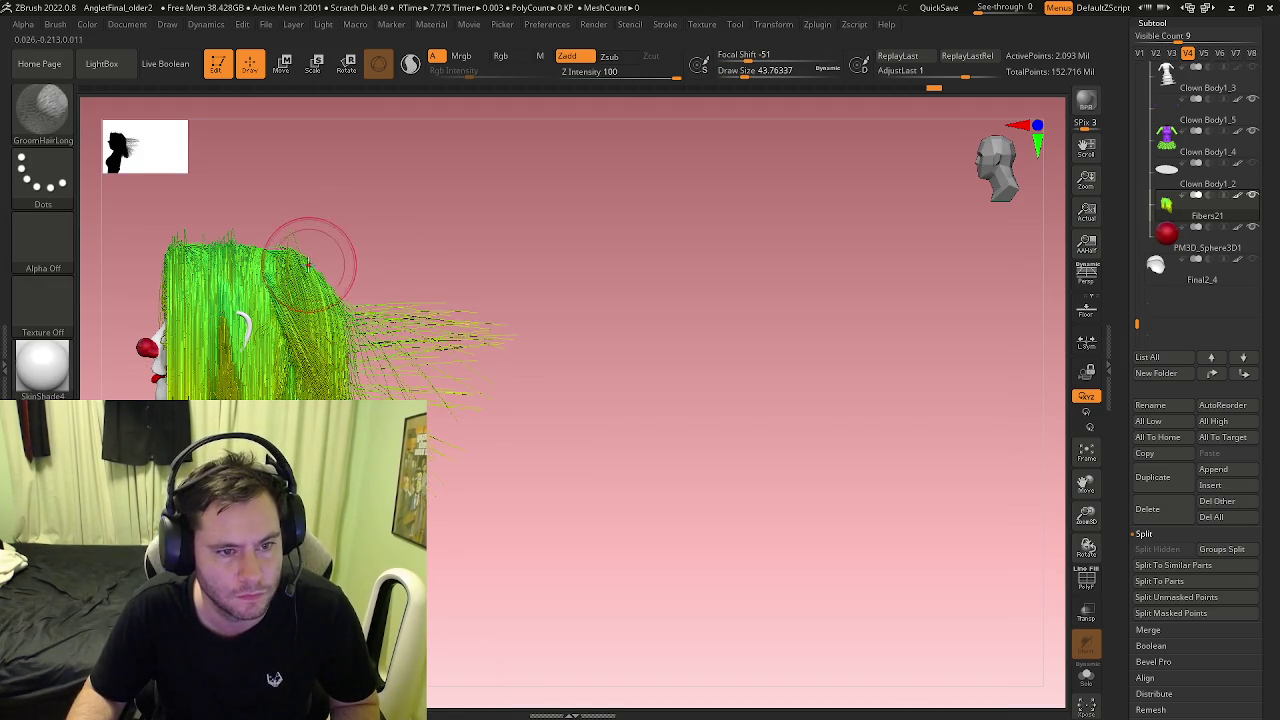
shift+drag(297, 317, 560, 330)
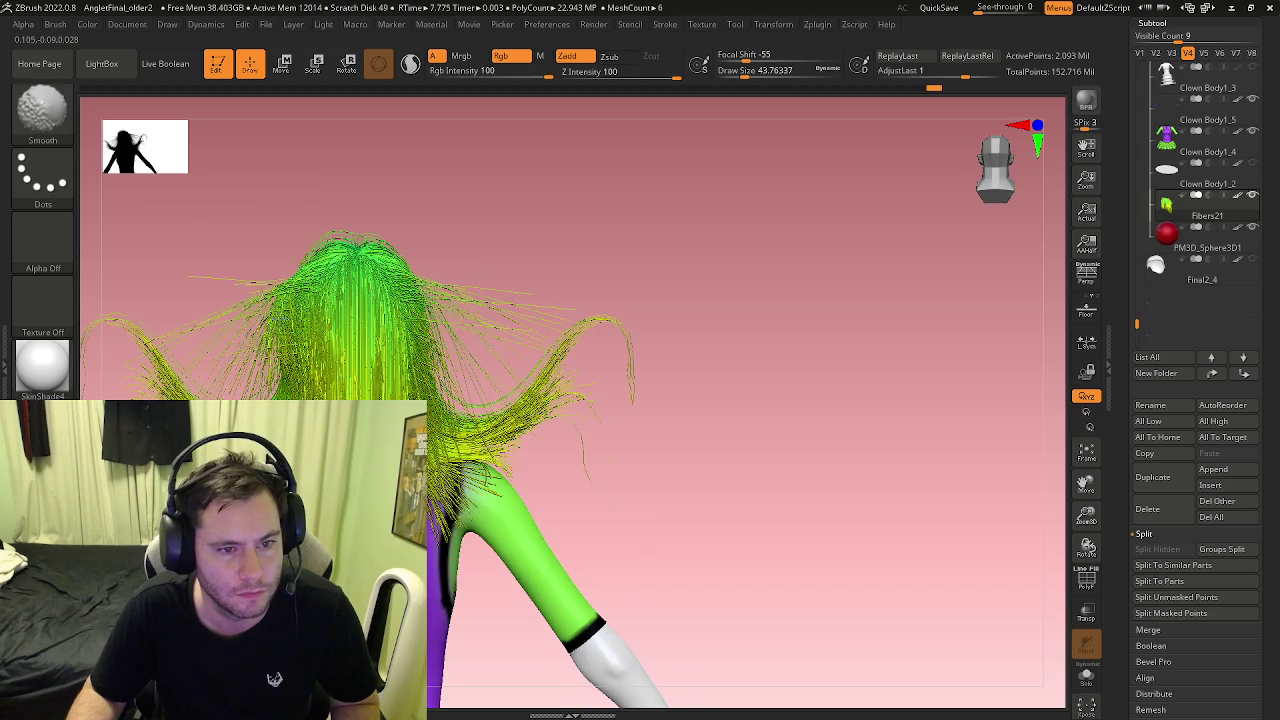
drag(296, 292, 291, 384)
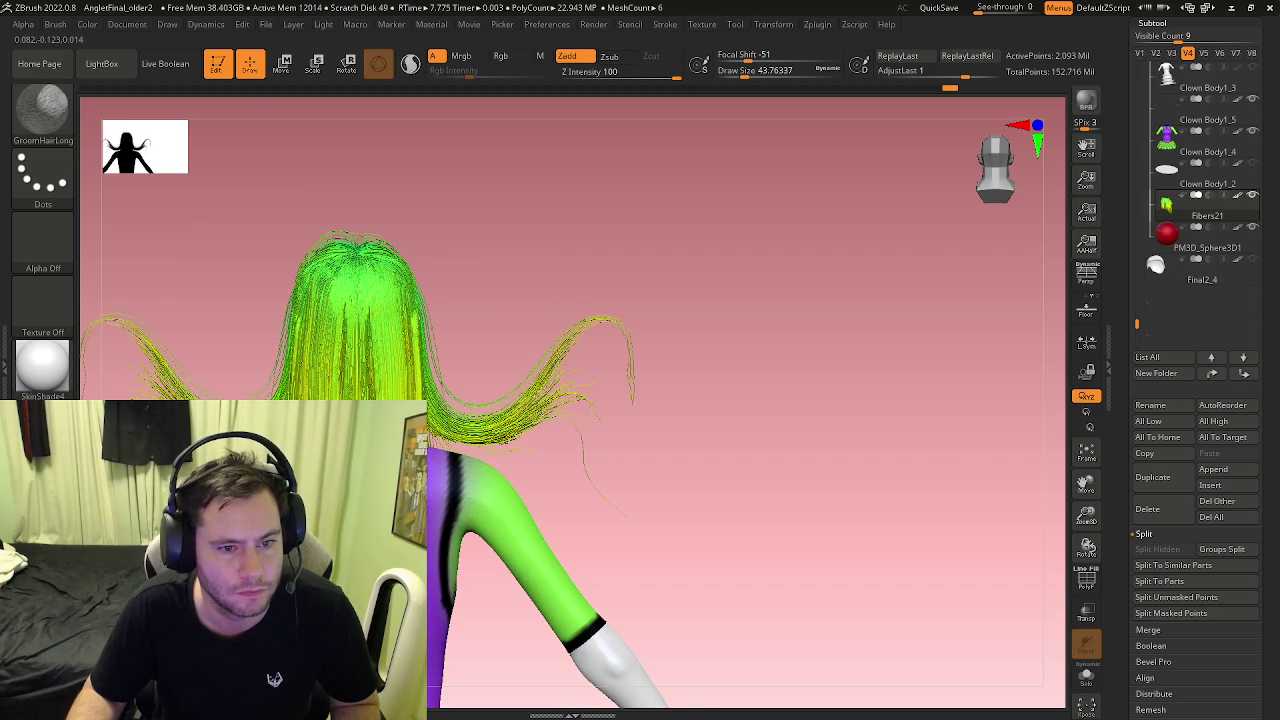
Step: Check side and back views, enlarge the brush to about 222.9, and return to the Move brush
shift+drag(700, 400, 900, 400)
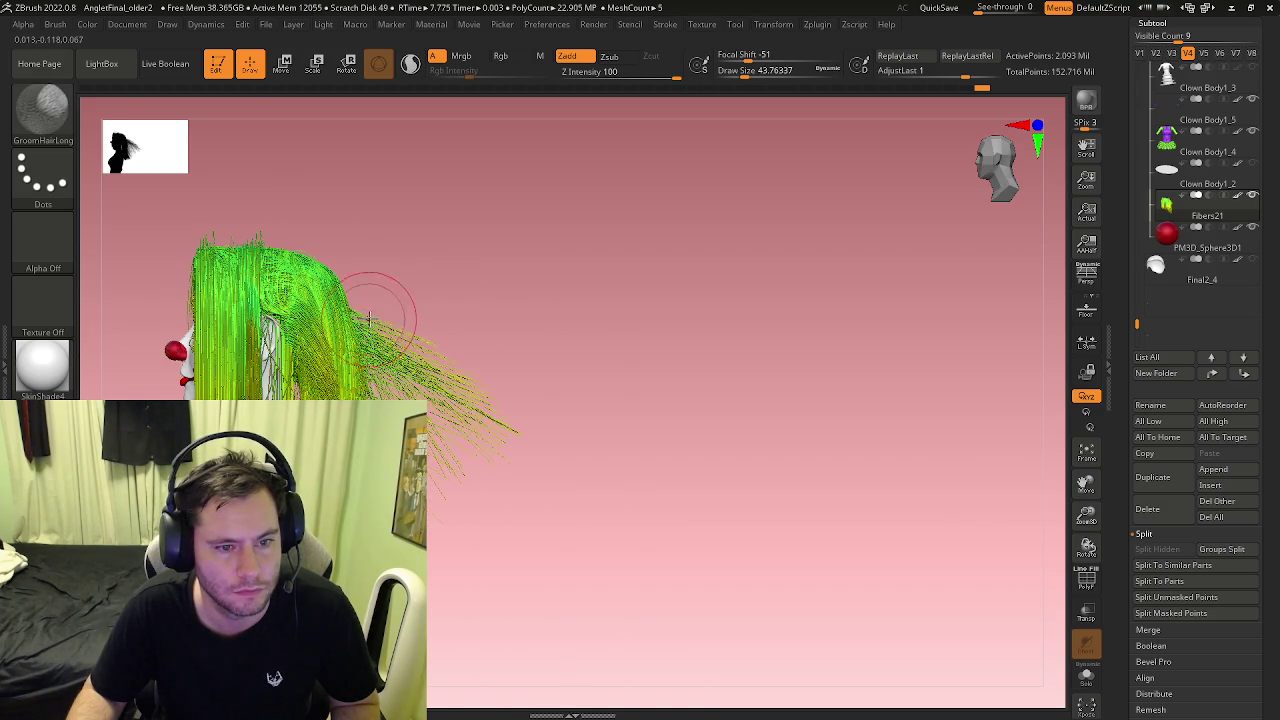
shift+drag(455, 510, 328, 308)
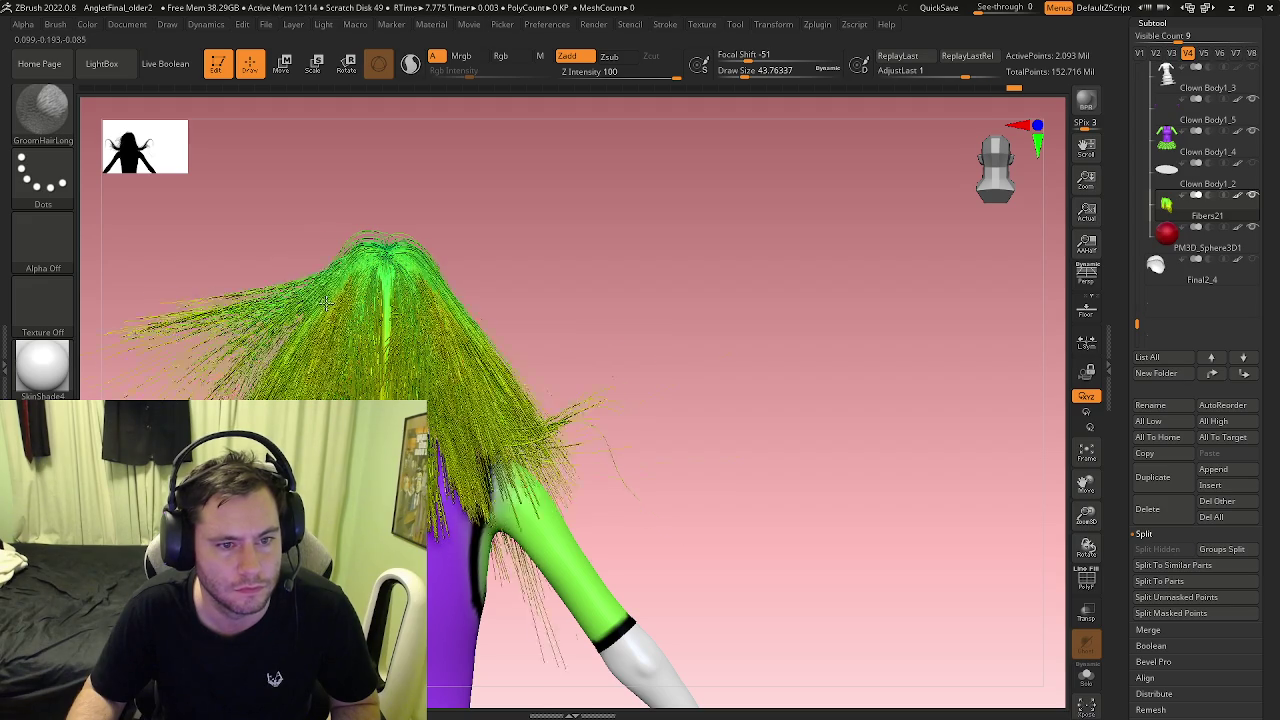
shift+drag(600, 380, 435, 363)
key(s)
drag(309, 317, 268, 296)
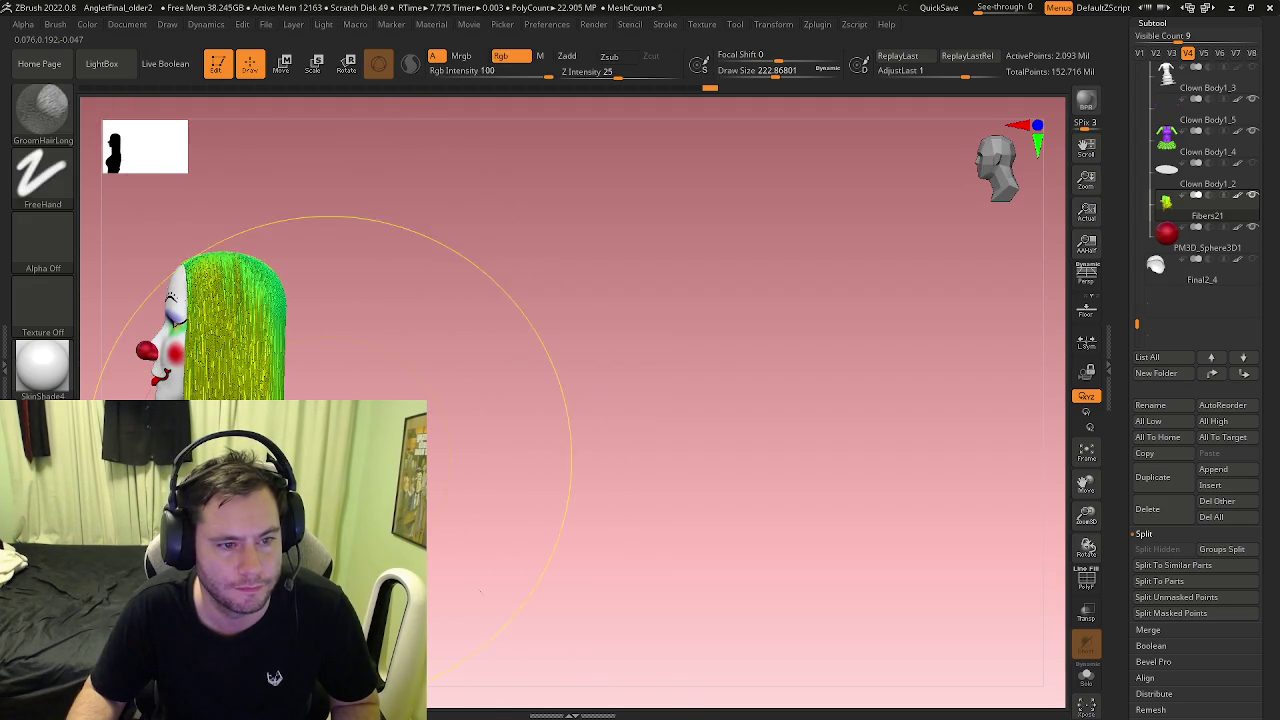
shift+drag(386, 429, 371, 414)
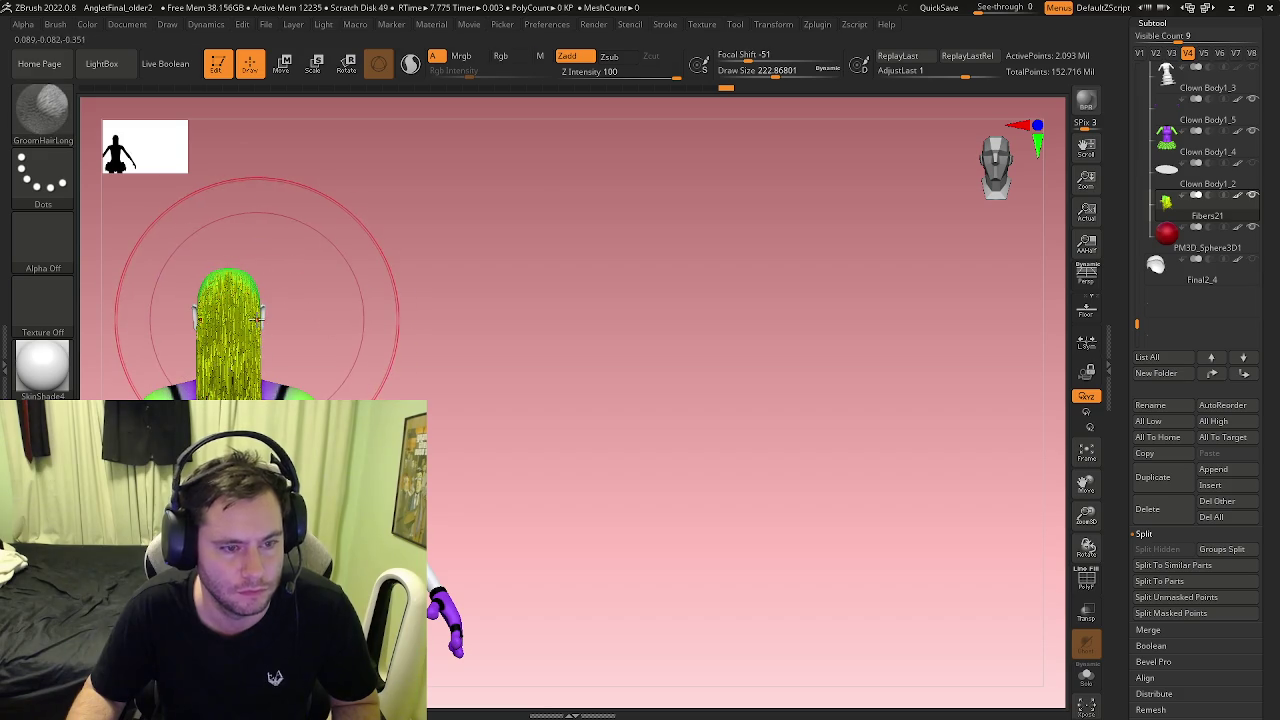
key(b)
key(m)
key(v)
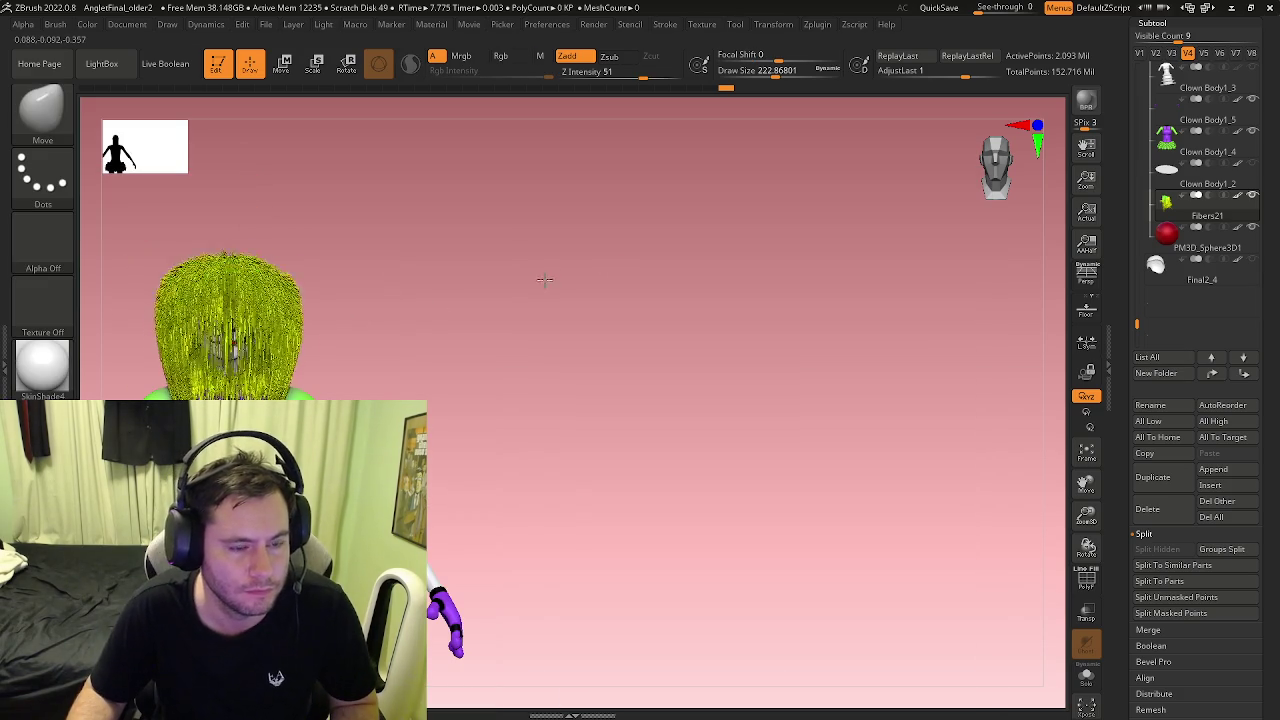
Step: Orbit around the clown's head from side, front, back and above to inspect the hair
alt+drag(244, 310, 290, 360)
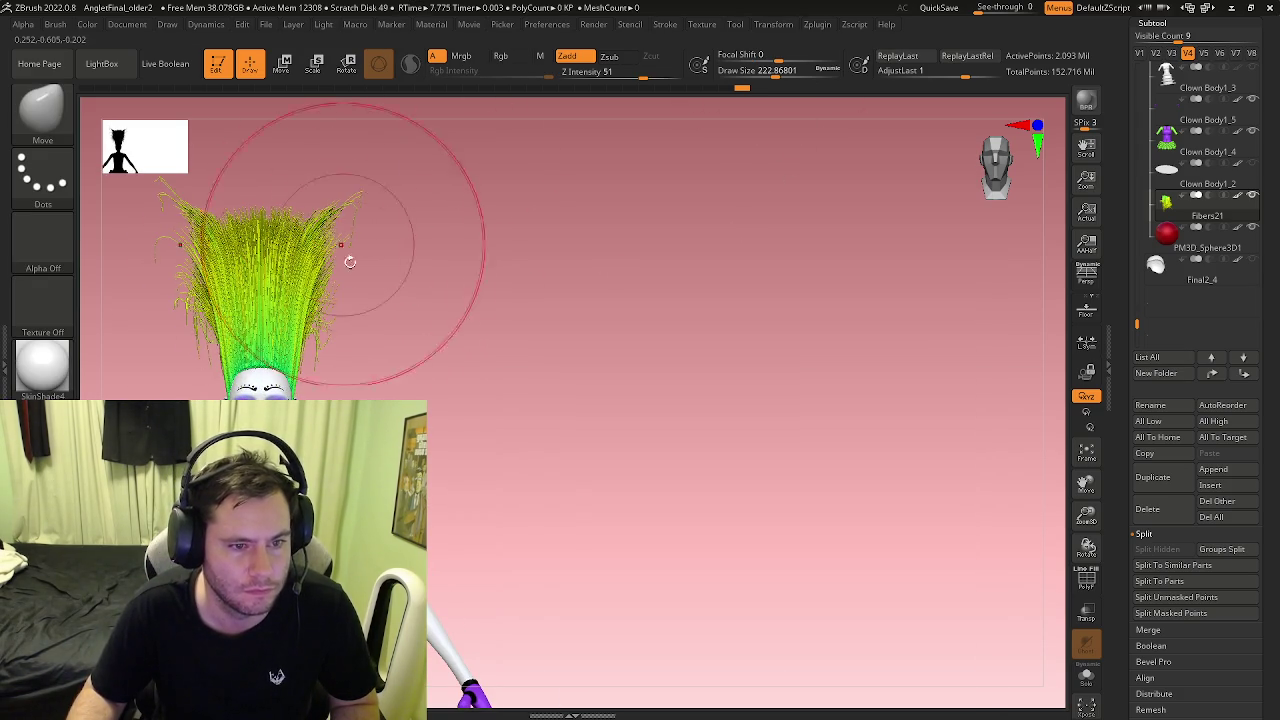
drag(349, 262, 566, 197)
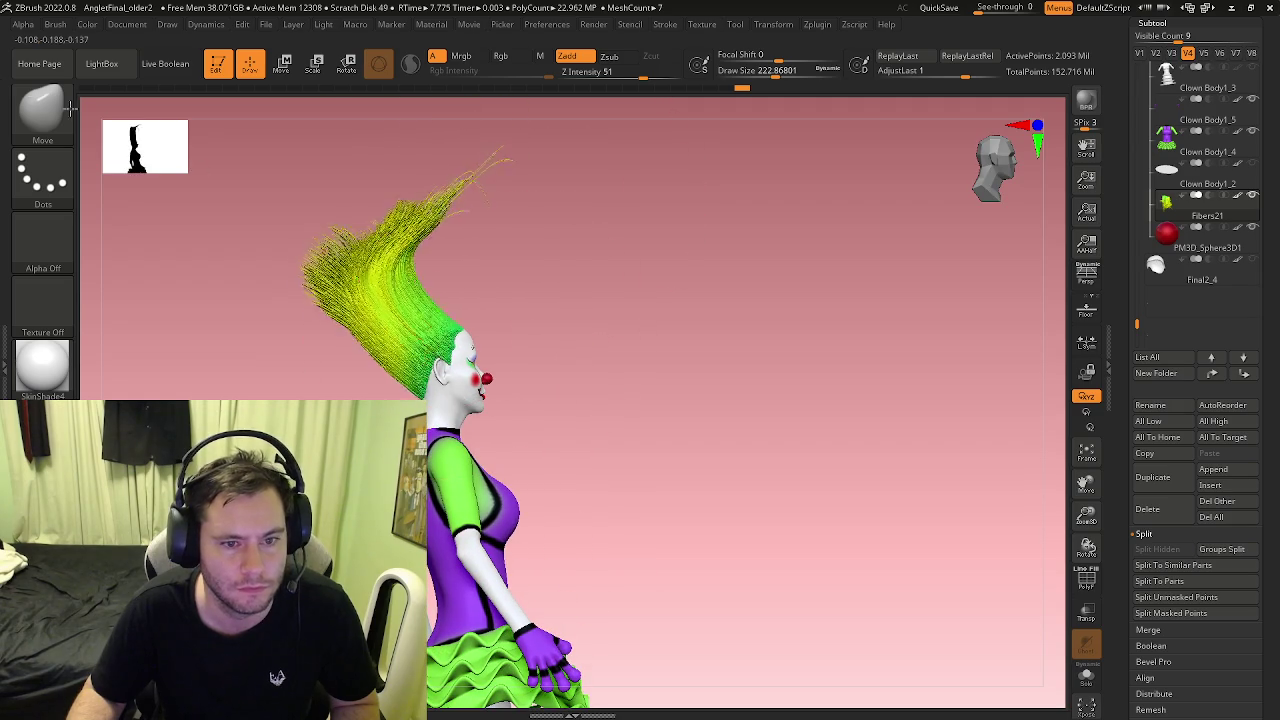
mouse_move(300, 271)
mouse_down()
mouse_move(420, 280)
mouse_move(290, 340)
mouse_move(286, 395)
mouse_move(281, 375)
mouse_up()
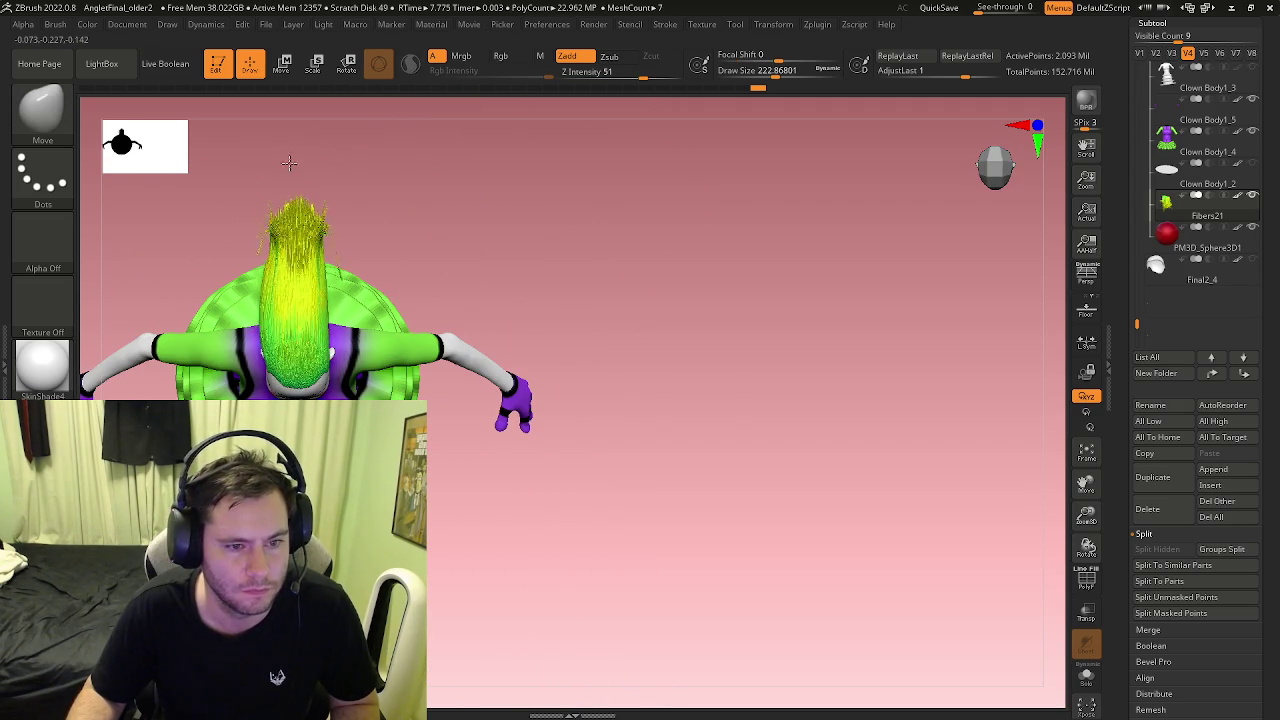
mouse_move(340, 159)
mouse_down()
mouse_move(334, 220)
mouse_move(290, 270)
mouse_up()
key(s)
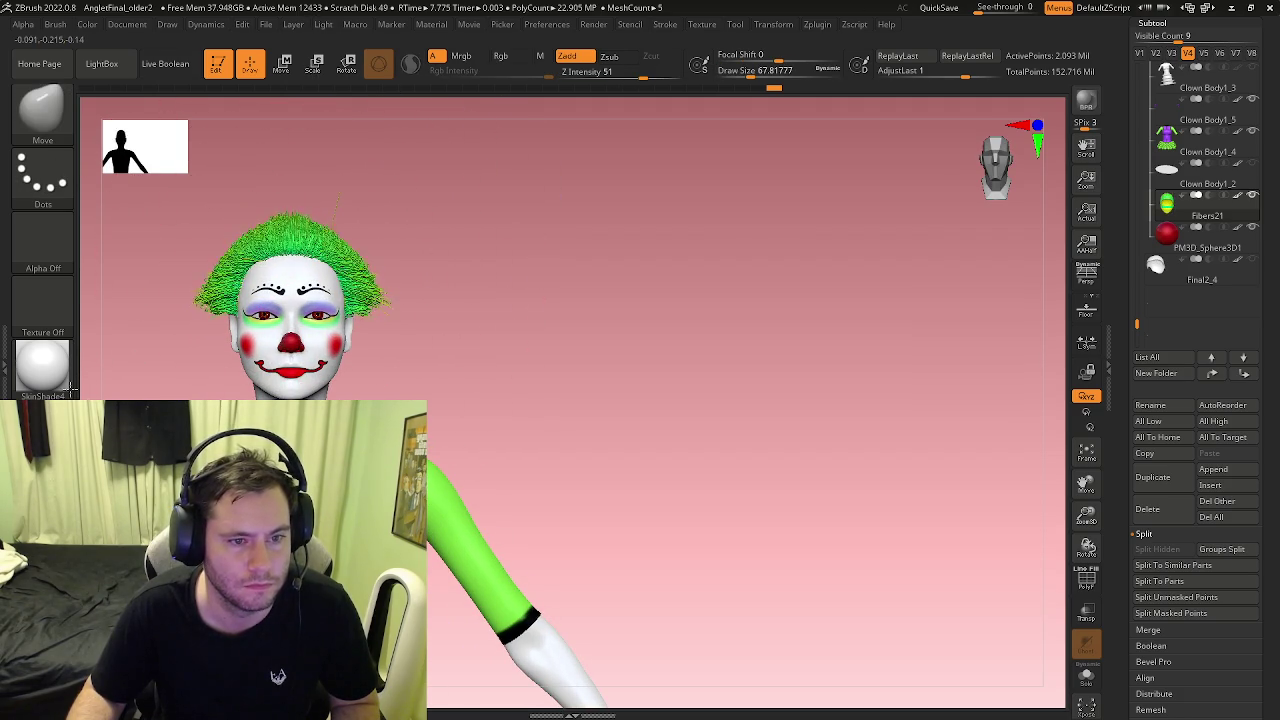
mouse_move(148, 366)
mouse_down()
mouse_move(311, 324)
mouse_move(303, 262)
mouse_up()
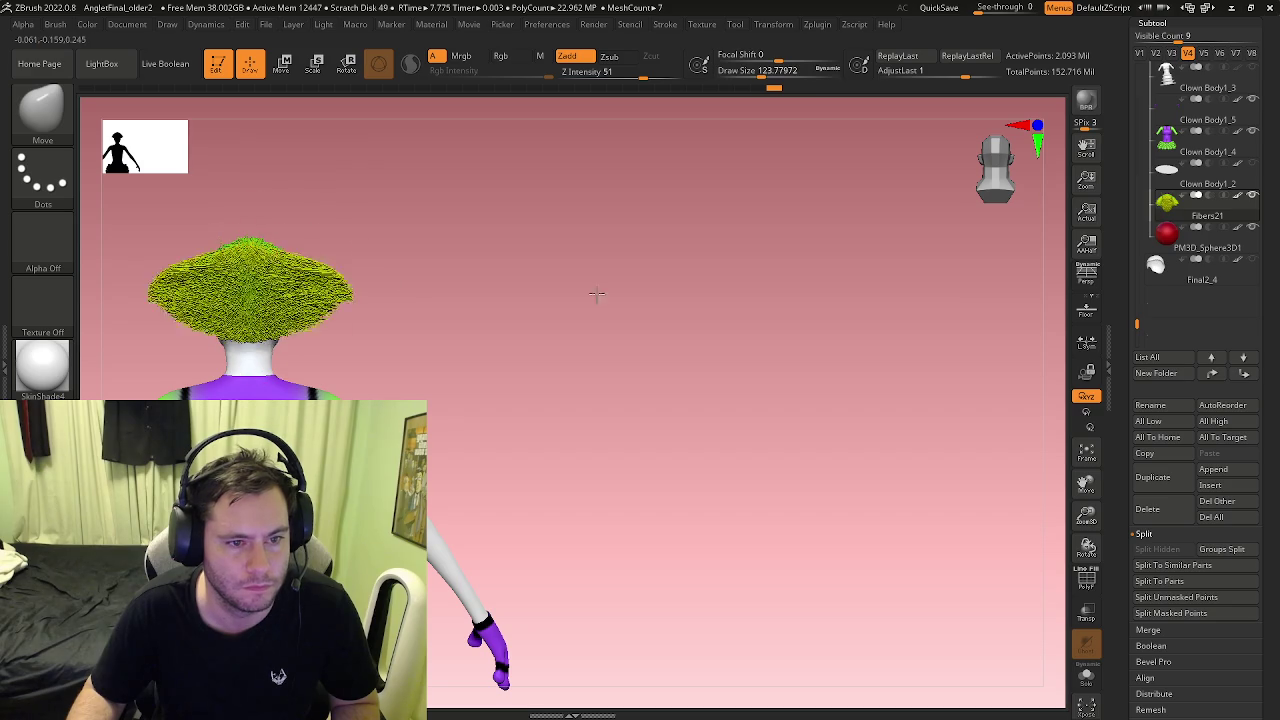
drag(757, 283, 397, 352)
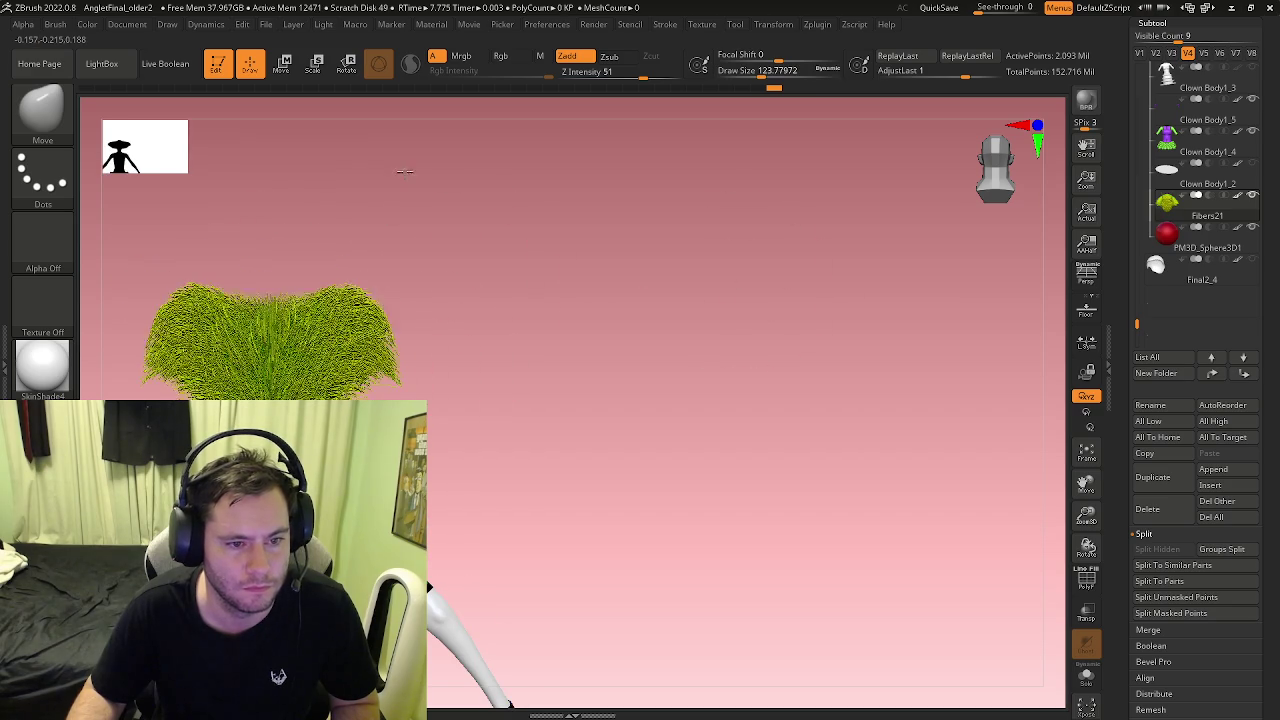
drag(332, 155, 620, 170)
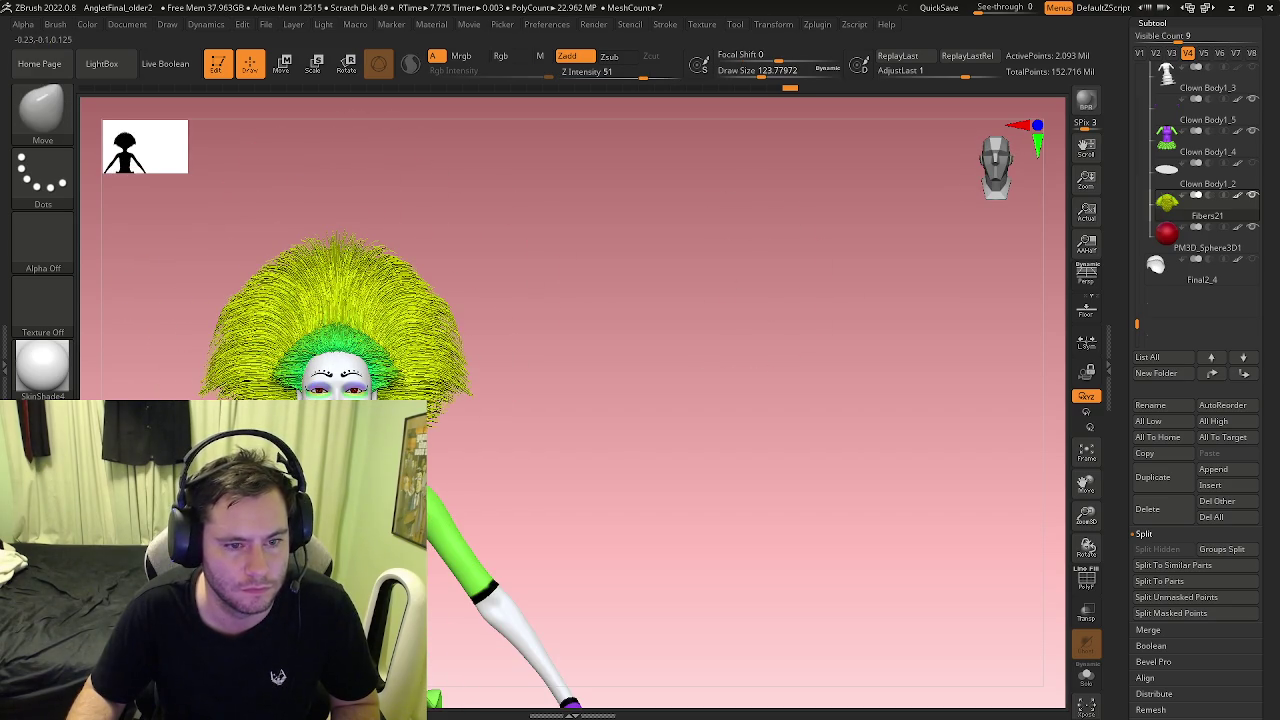
Step: Zoom in, shrink the brush to about 62, and comb the back and side strands down the neck
drag(700, 300, 700, 250)
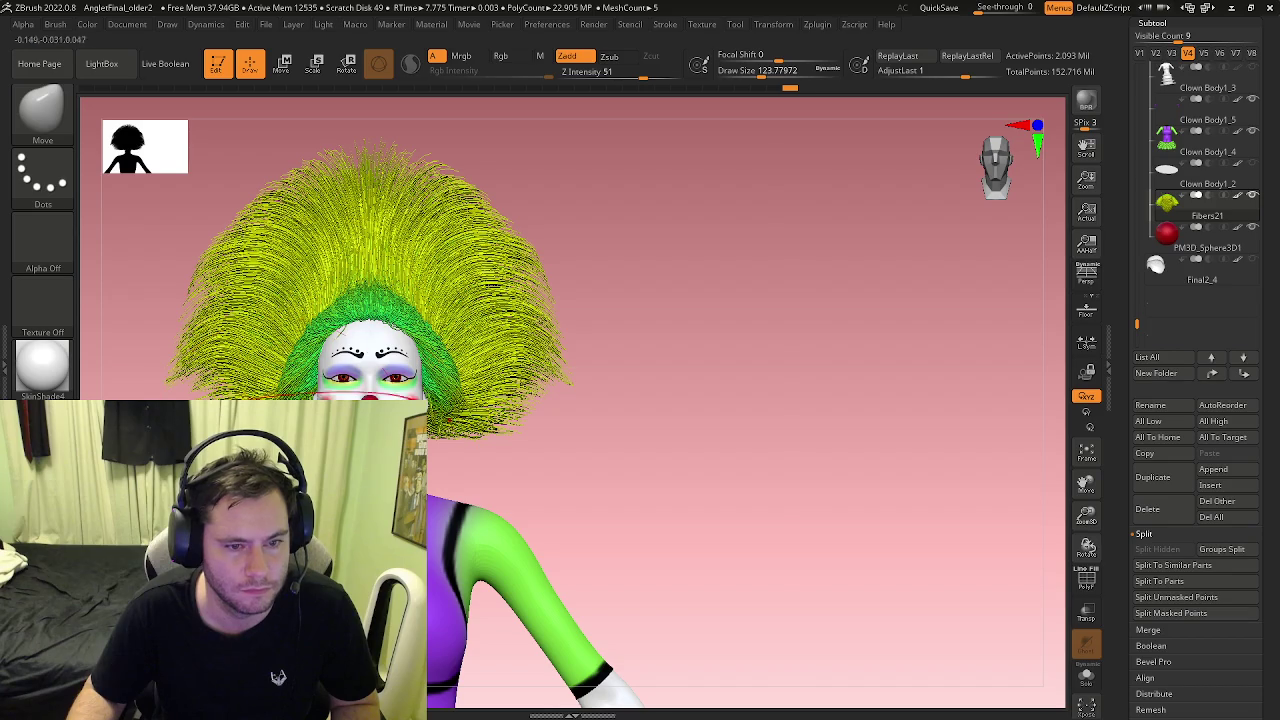
alt+drag(700, 400, 700, 350)
key(s)
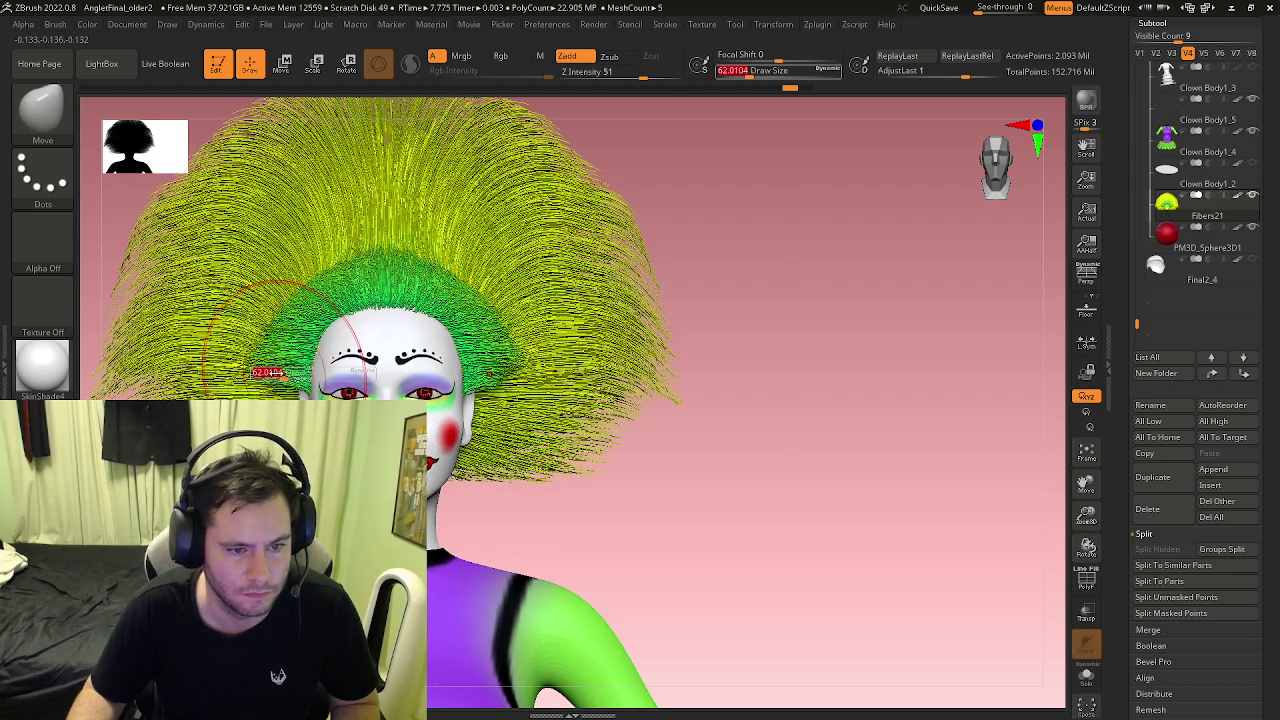
drag(275, 372, 355, 388)
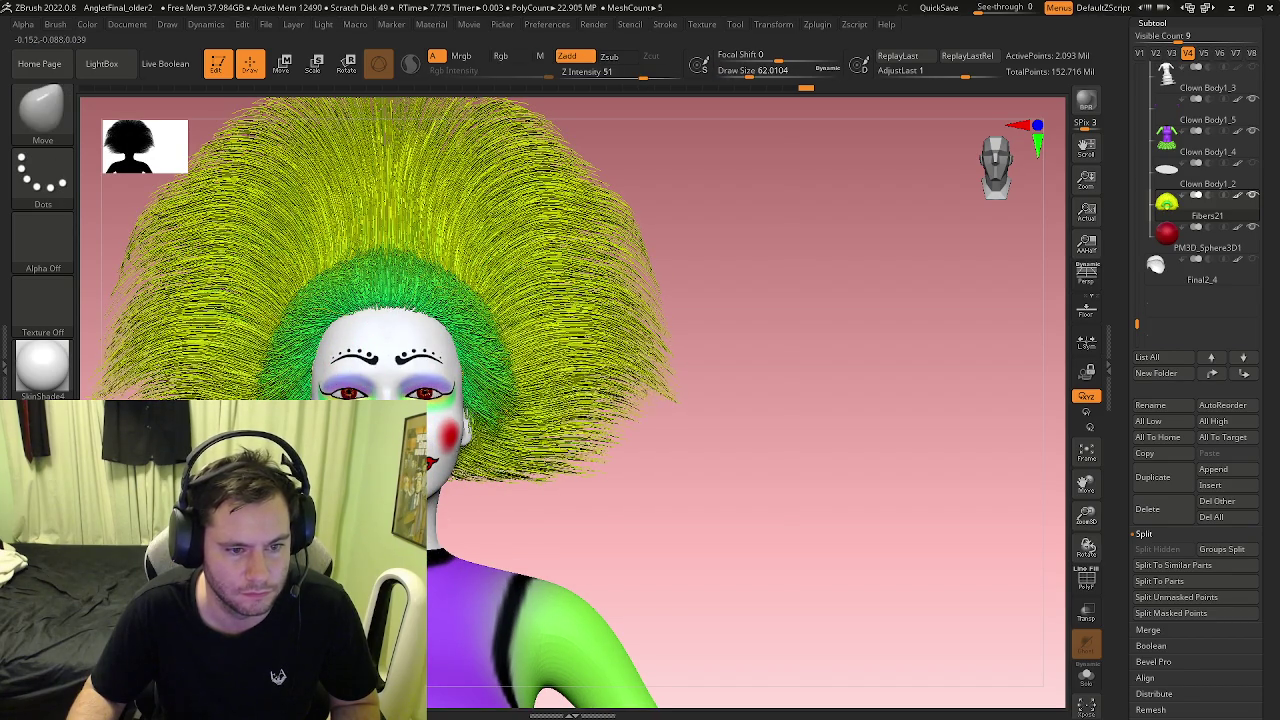
drag(800, 400, 980, 400)
mouse_move(415, 408)
mouse_down()
mouse_move(400, 500)
mouse_move(430, 510)
mouse_move(300, 540)
mouse_up()
mouse_move(380, 470)
mouse_down()
mouse_move(385, 505)
mouse_move(300, 520)
mouse_move(400, 392)
mouse_up()
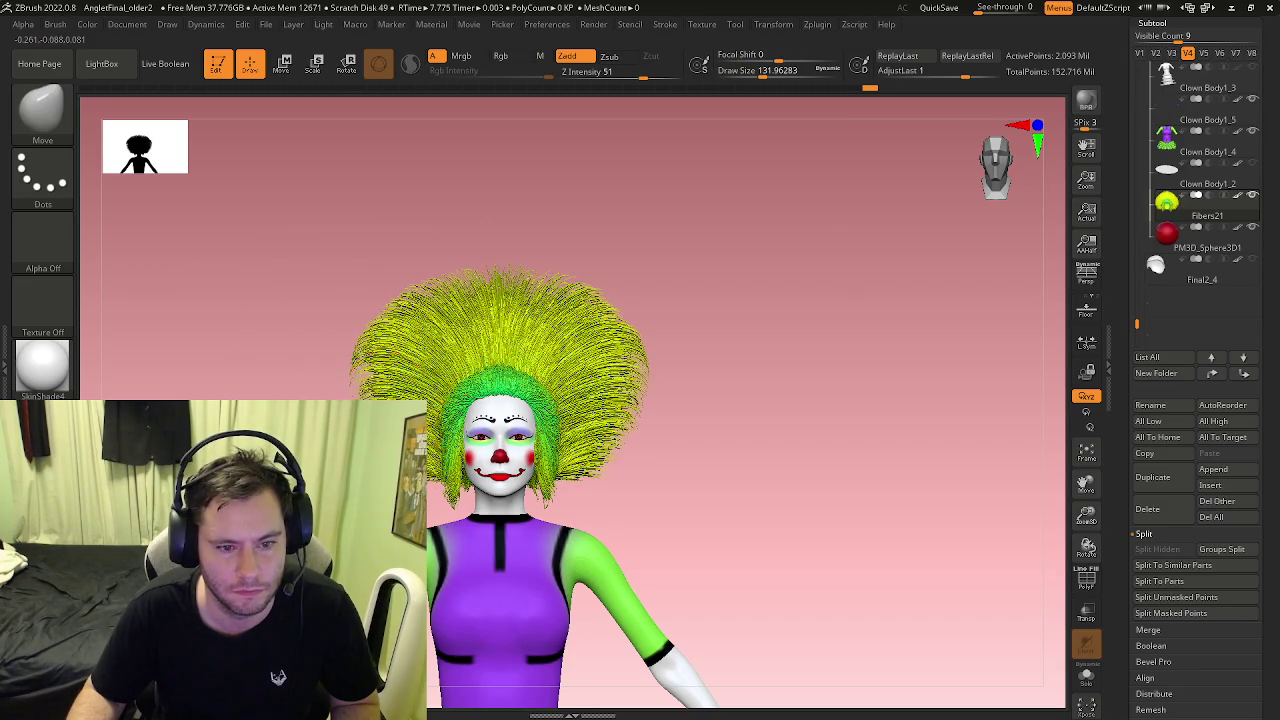
Step: Set the brush to about 119.8 and comb the hair out wider on both sides, checking front and side
alt+drag(505, 428, 513, 373)
key(ctrl)
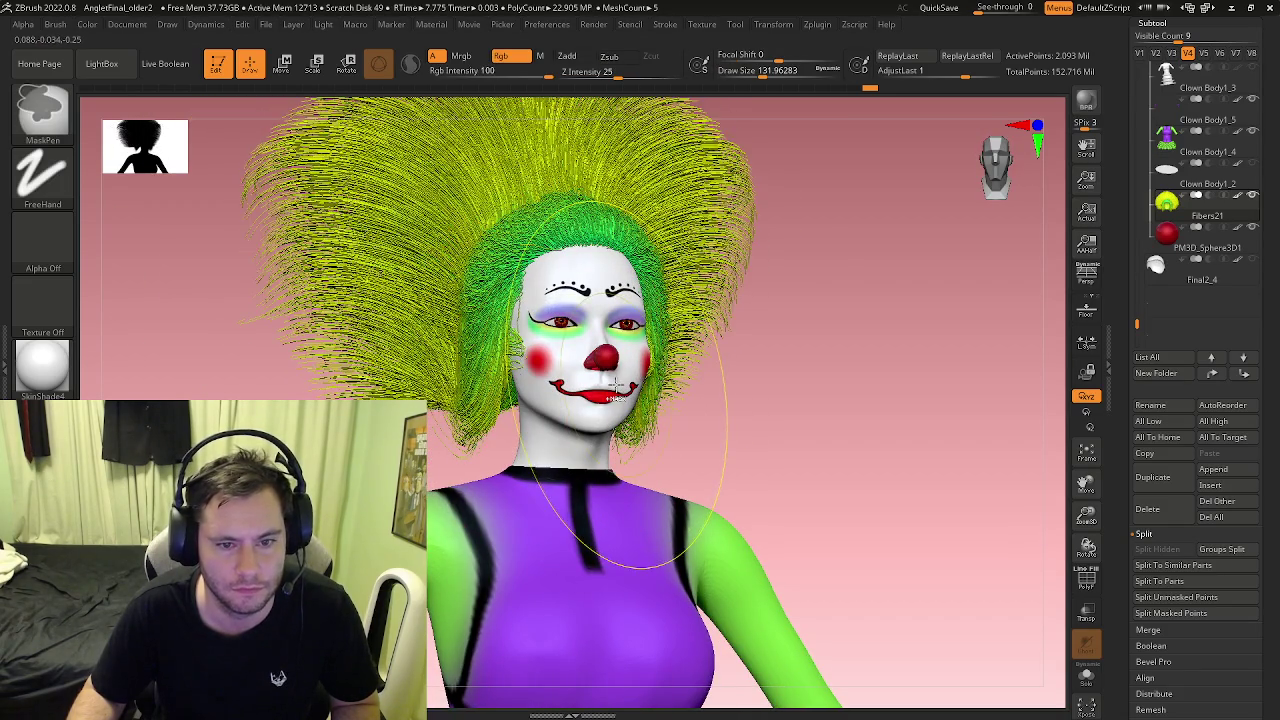
mouse_move(537, 372)
shift+mouse_down()
mouse_move(484, 372)
mouse_move(432, 395)
mouse_move(481, 430)
mouse_move(696, 433)
mouse_move(694, 420)
shift+mouse_up()
key(s)
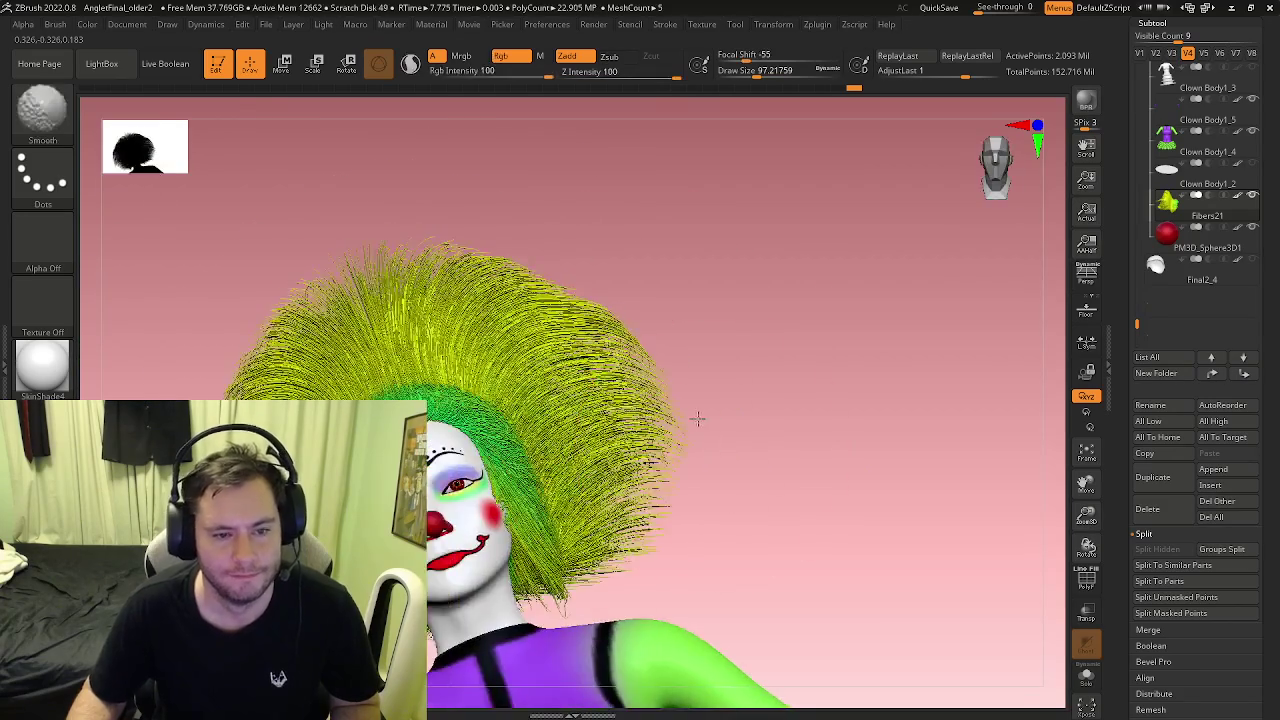
drag(609, 260, 709, 261)
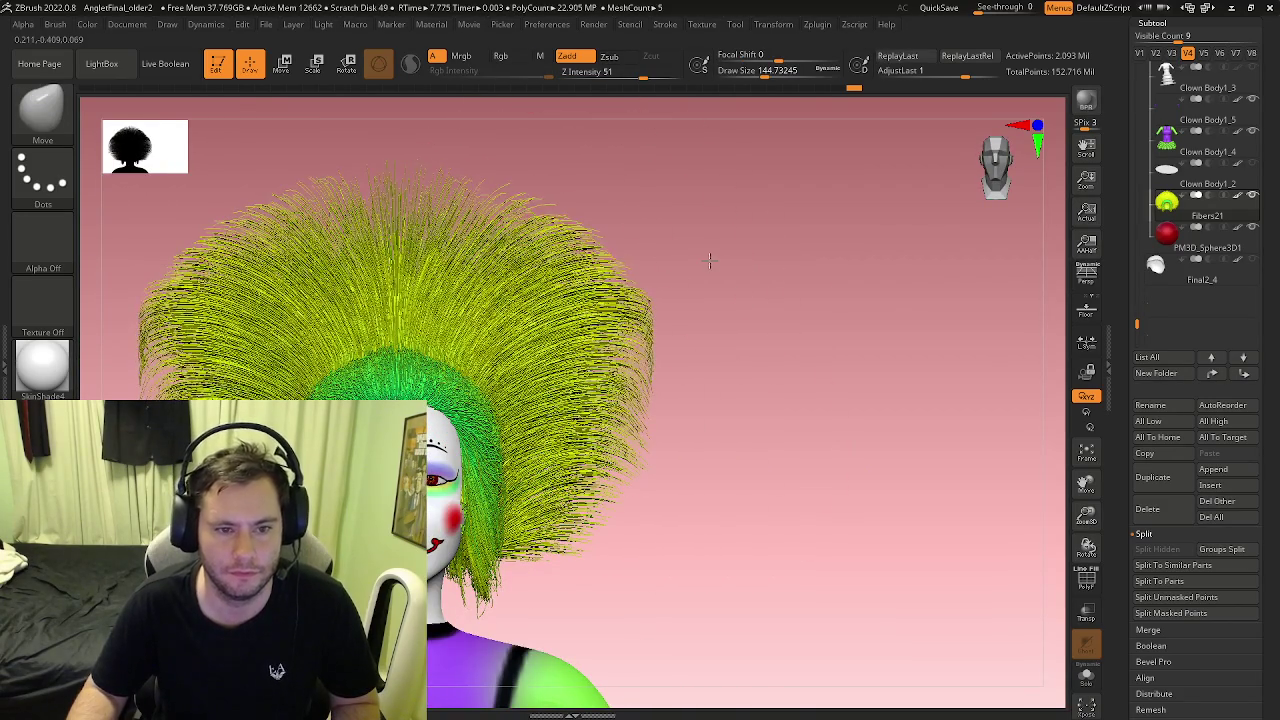
drag(598, 256, 782, 253)
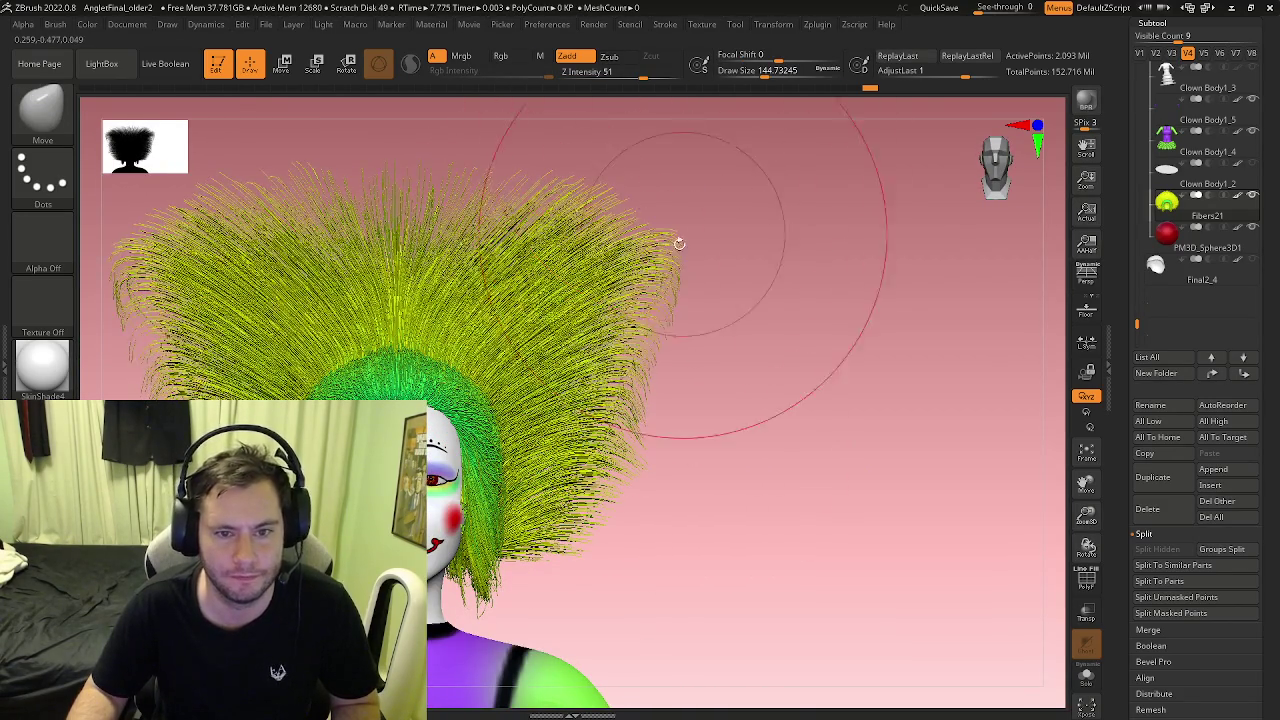
mouse_move(686, 400)
mouse_down()
mouse_move(718, 380)
mouse_move(440, 290)
mouse_move(257, 300)
mouse_move(257, 357)
mouse_move(415, 343)
mouse_move(345, 385)
mouse_up()
mouse_move(448, 437)
mouse_down()
mouse_move(380, 330)
mouse_move(485, 388)
mouse_move(450, 300)
mouse_move(445, 400)
mouse_move(492, 445)
mouse_move(420, 450)
mouse_up()
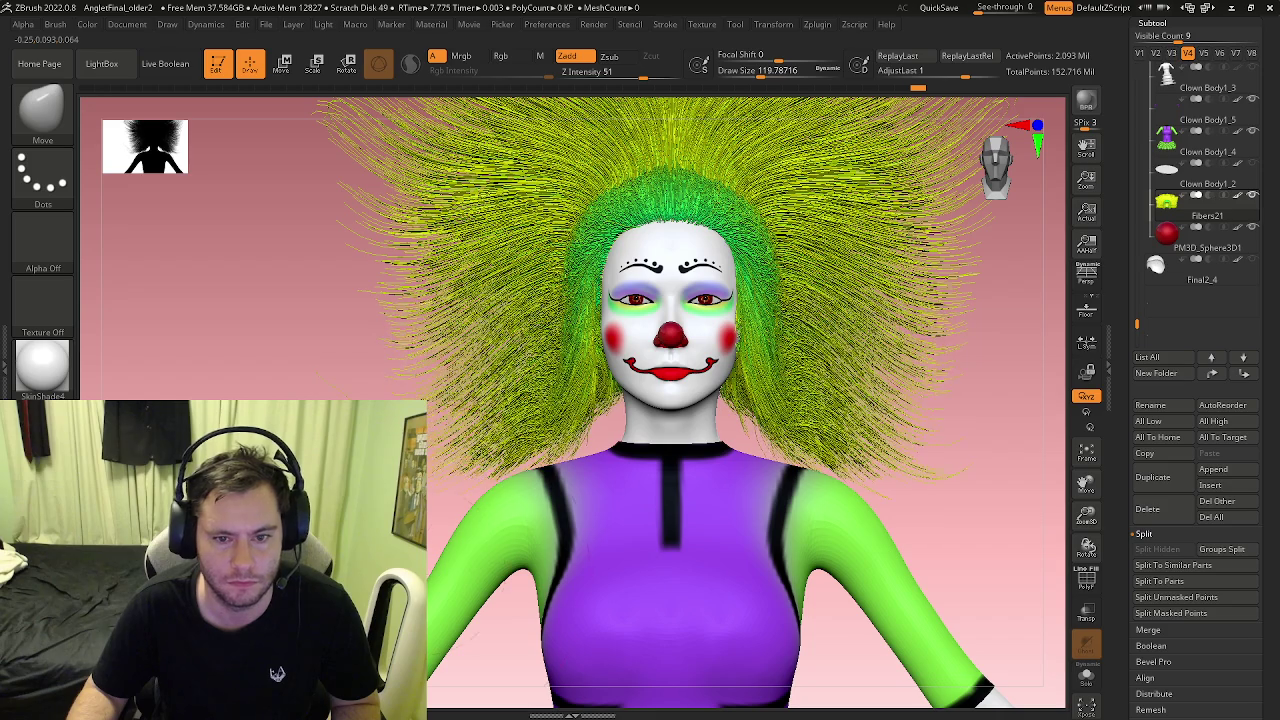
mouse_move(490, 455)
right_down()
mouse_move(526, 452)
mouse_move(589, 329)
right_up()
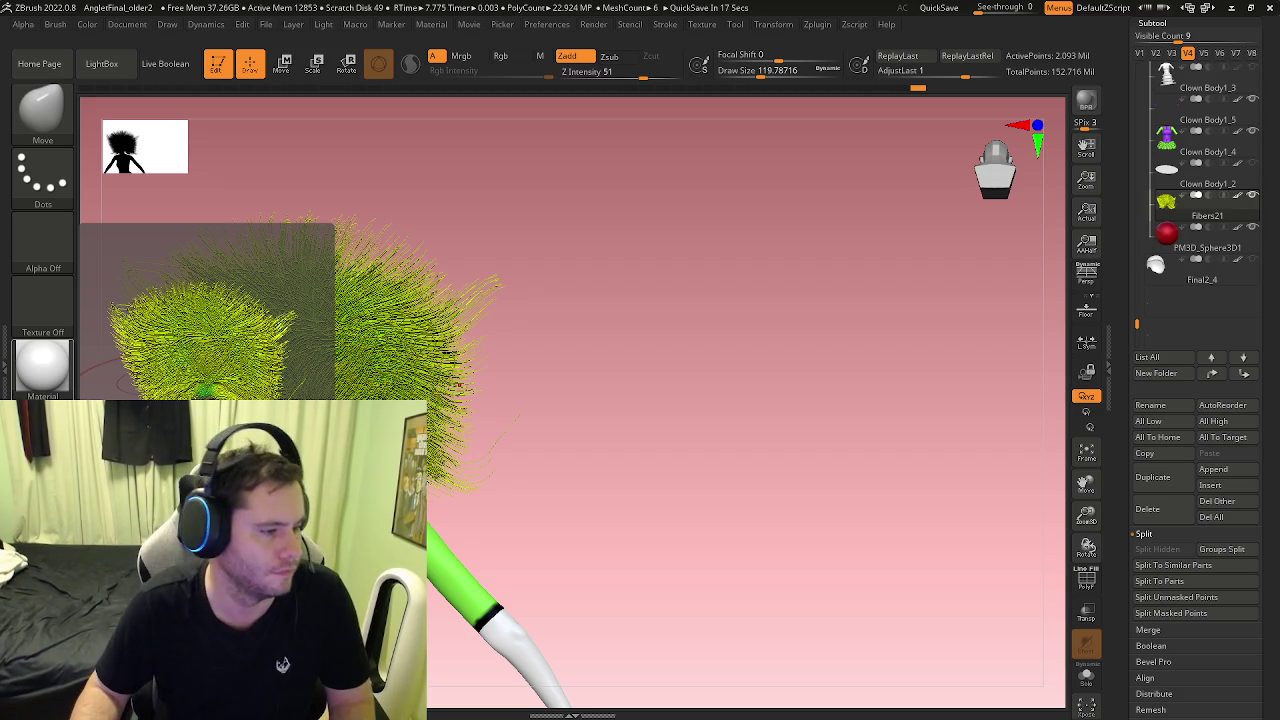
Step: Orbit to the side and comb the right-side hair strands into shape
mouse_move(444, 222)
mouse_down()
mouse_move(461, 477)
mouse_move(287, 293)
mouse_move(290, 430)
mouse_up()
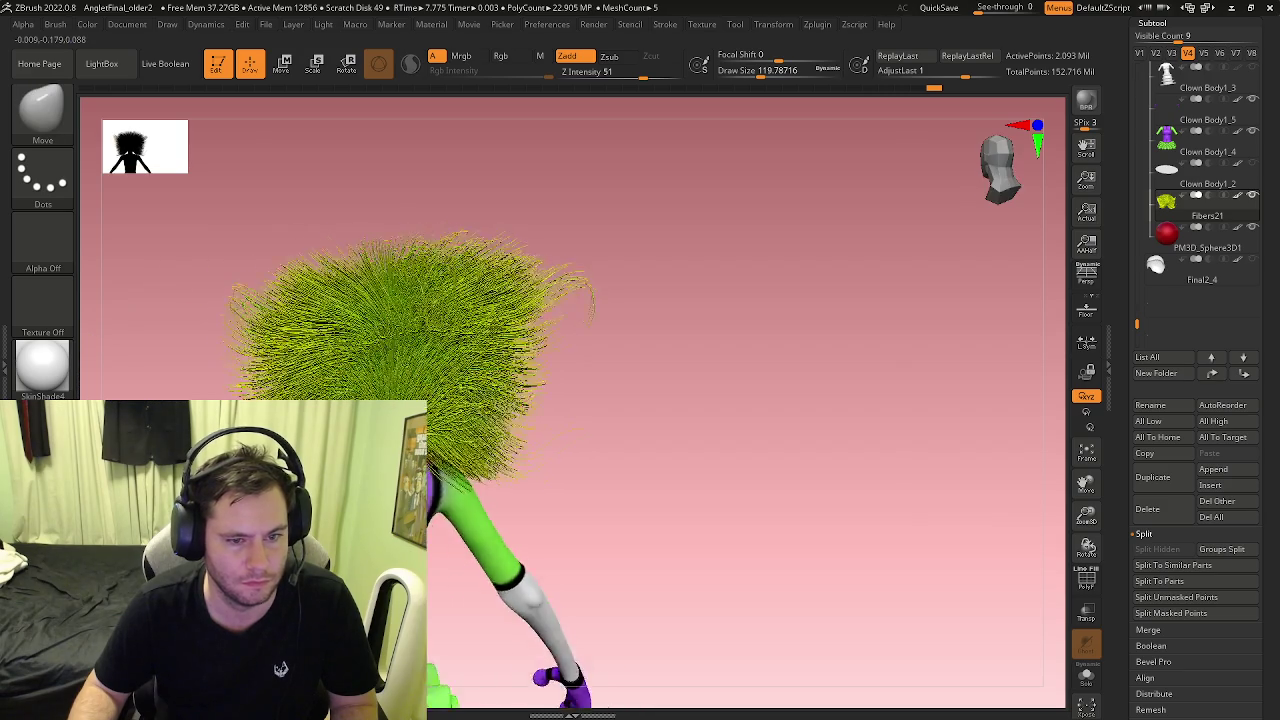
mouse_move(290, 430)
mouse_down()
mouse_move(437, 383)
mouse_move(161, 274)
mouse_move(214, 229)
mouse_up()
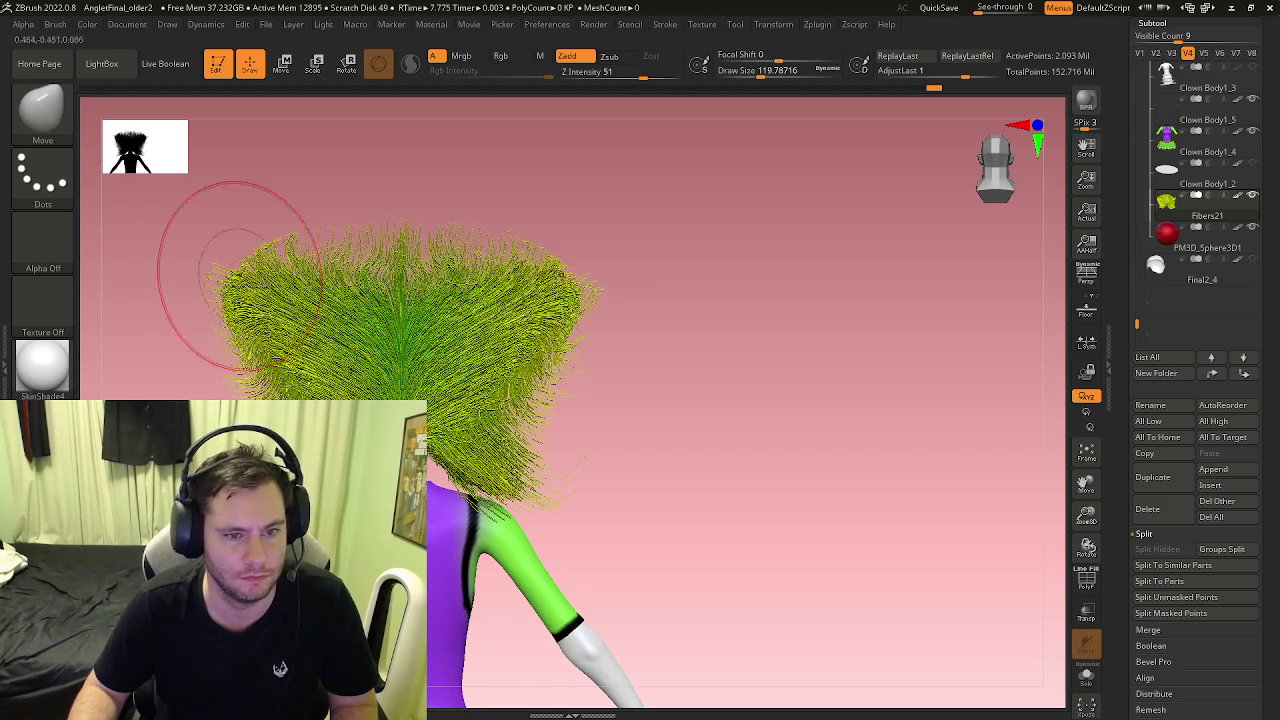
drag(560, 280, 500, 480)
drag(560, 320, 480, 490)
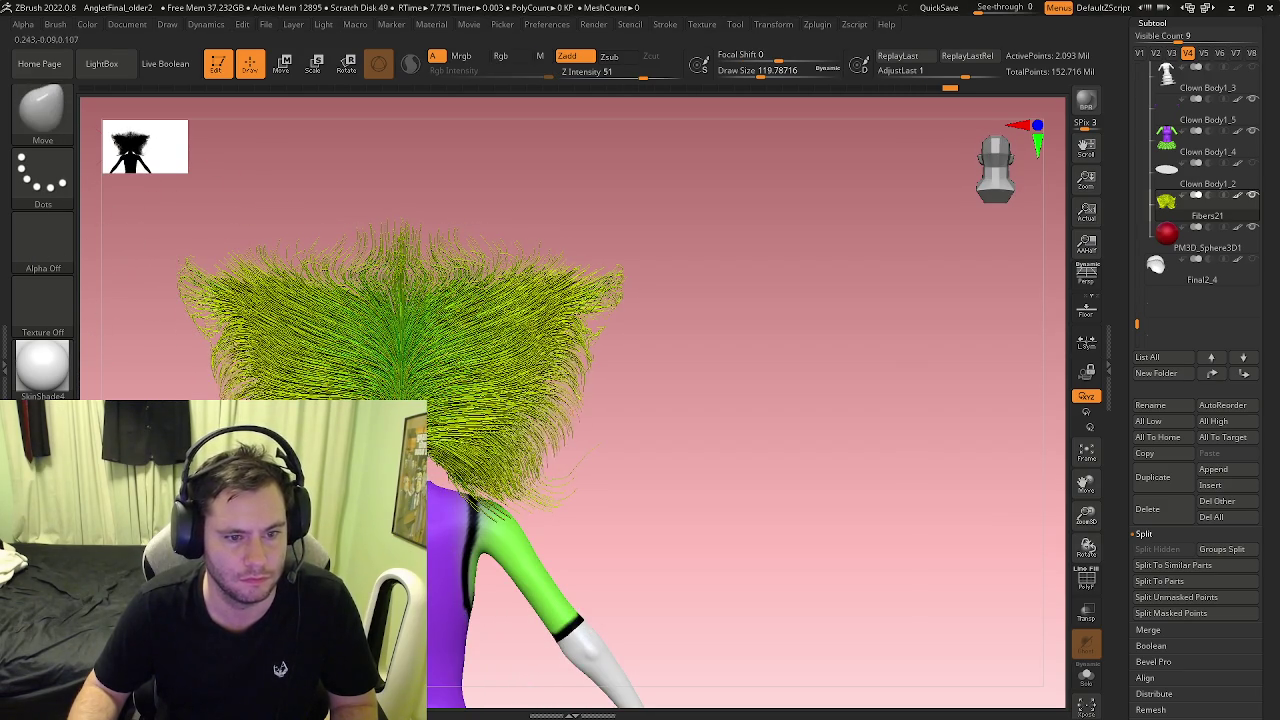
drag(560, 370, 480, 500)
shift+drag(700, 330, 409, 321)
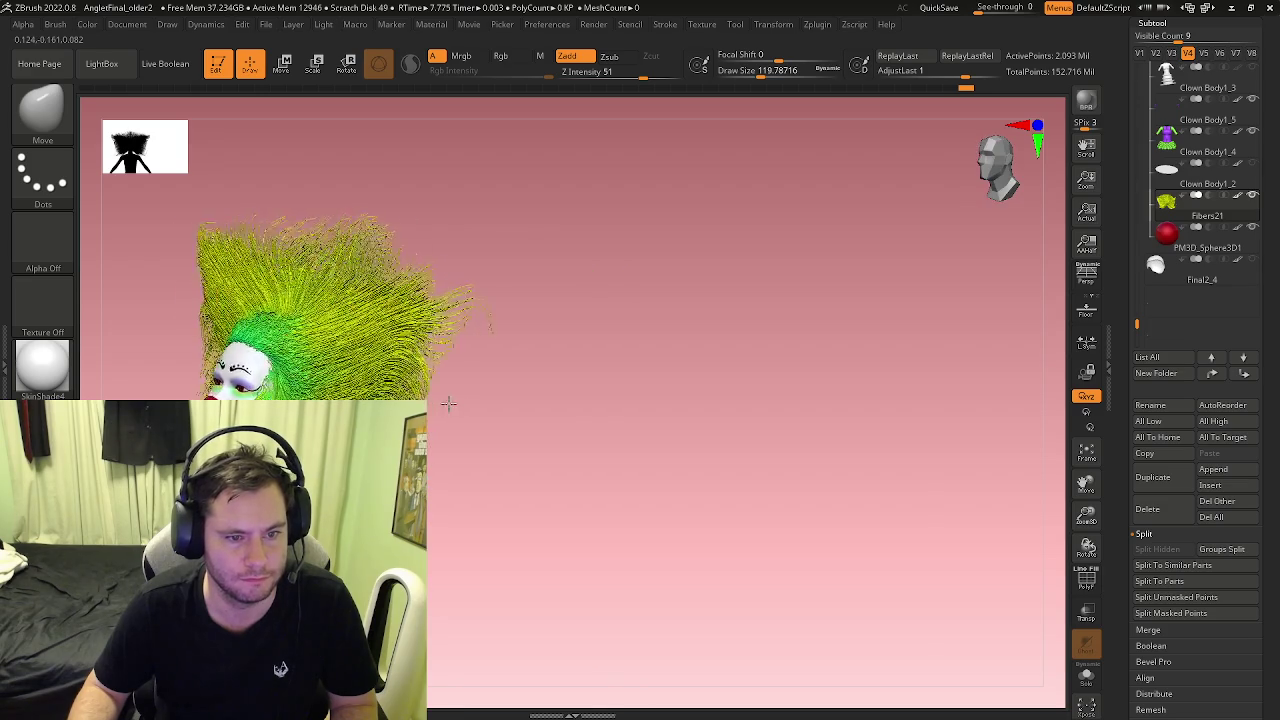
Step: Push the top of the hair into a wider dome and the right-side strands farther outward
drag(429, 257, 463, 143)
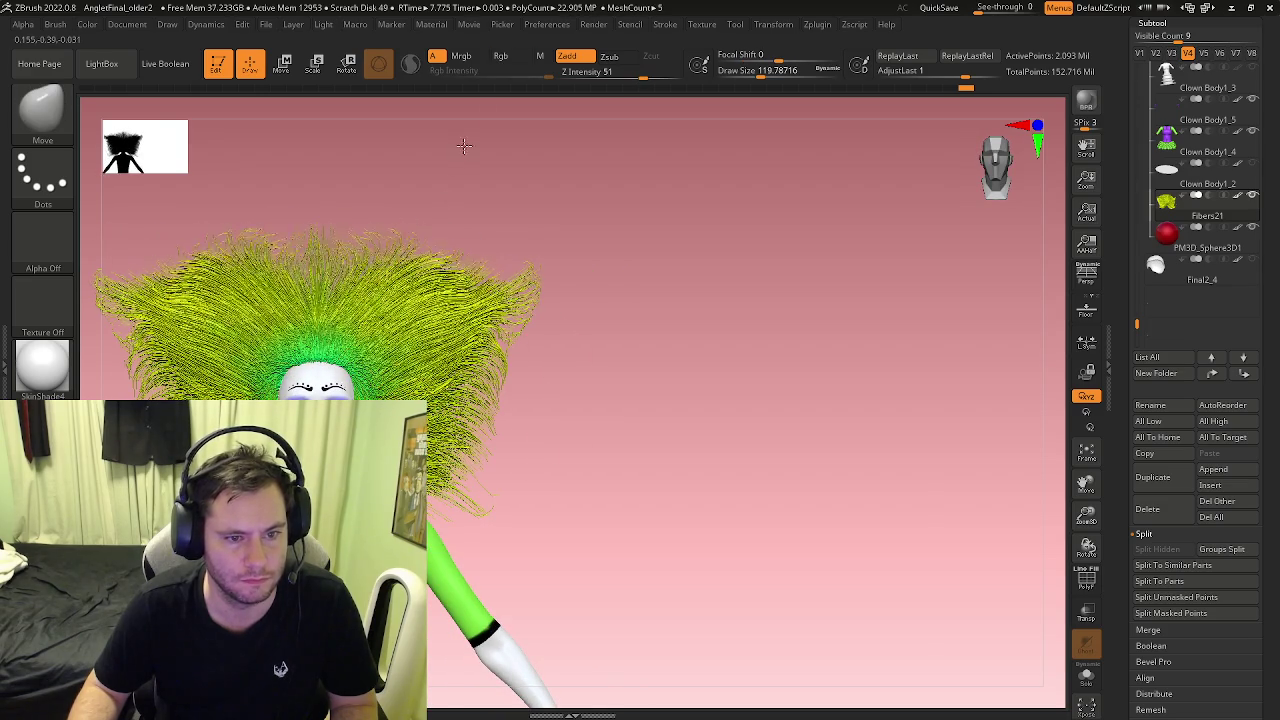
drag(400, 214, 473, 93)
drag(400, 210, 440, 160)
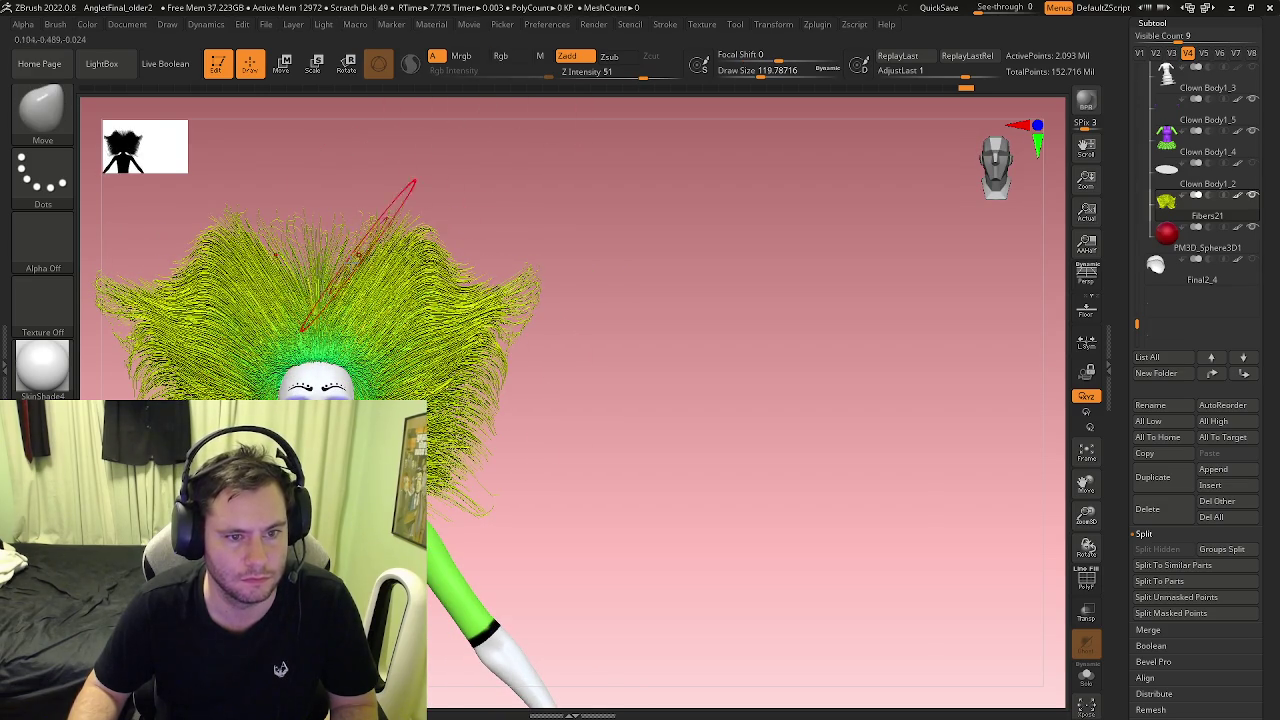
drag(430, 243, 515, 245)
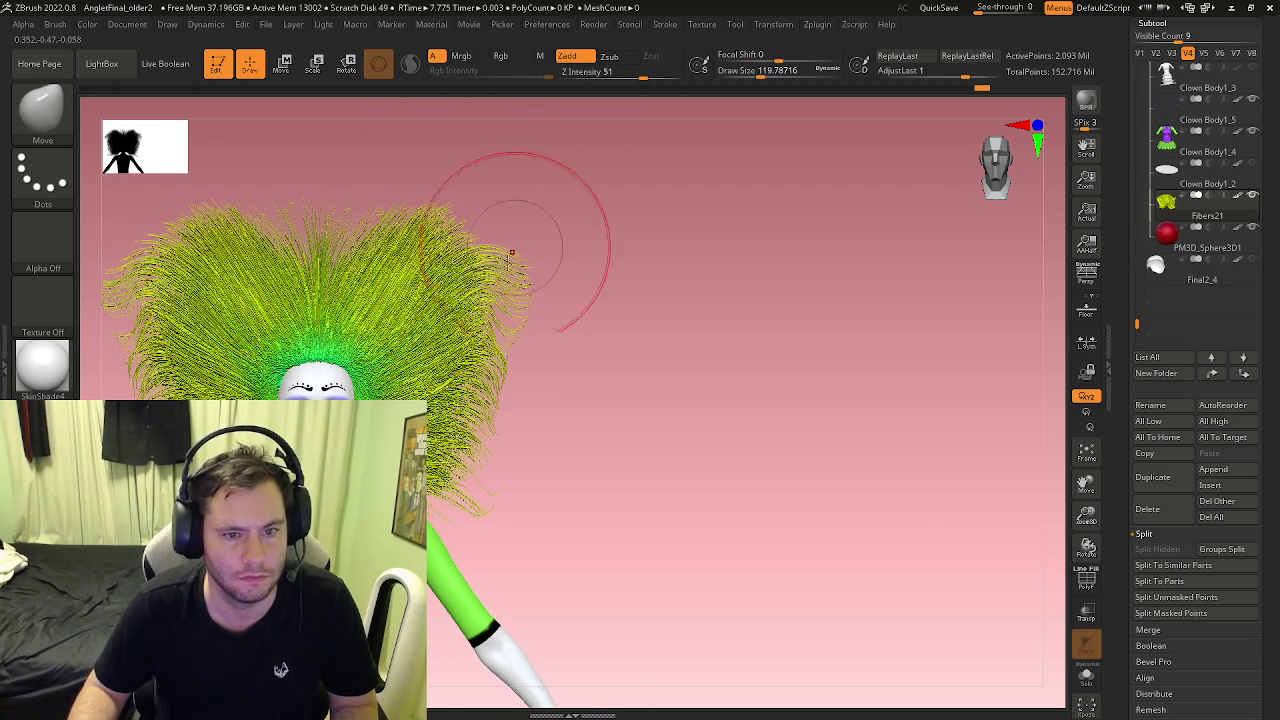
drag(486, 371, 515, 410)
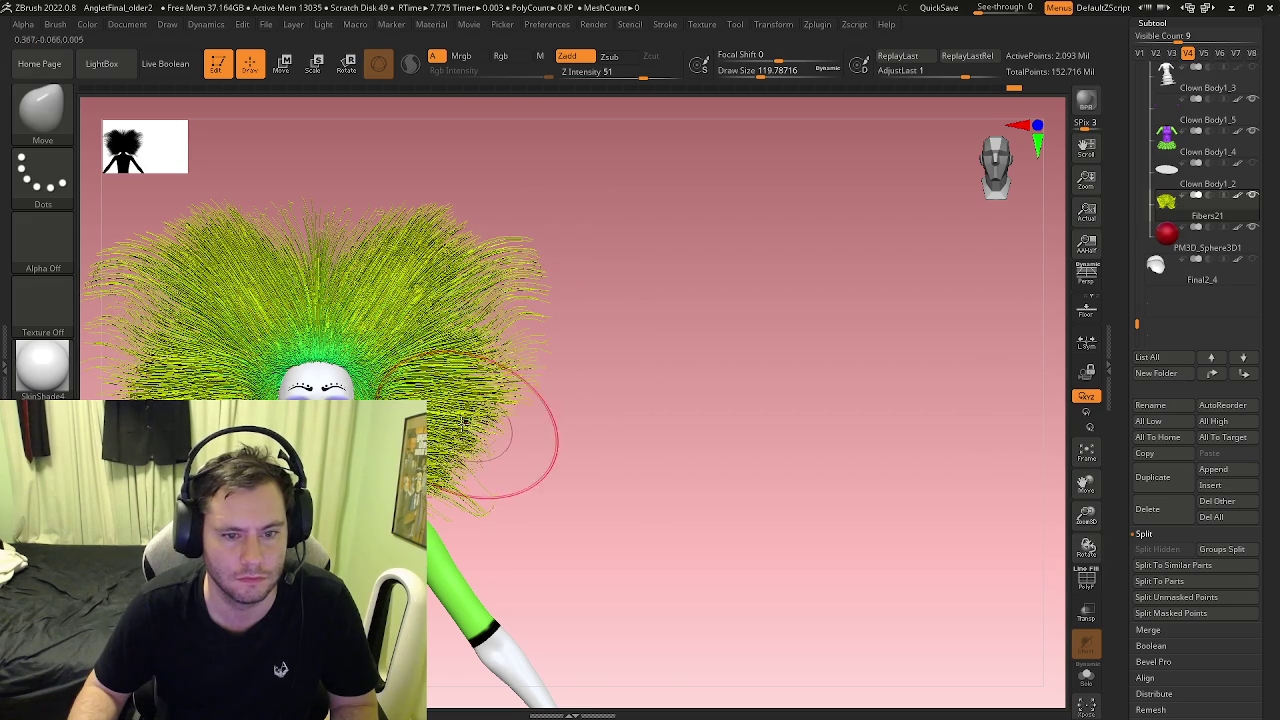
mouse_move(508, 523)
mouse_down()
mouse_move(543, 528)
mouse_move(520, 540)
mouse_up()
Step: Zoom out, pull the left hair strands farther out and lift the centre top strands
mouse_move(283, 243)
alt+mouse_down()
mouse_move(302, 290)
mouse_move(163, 263)
mouse_move(188, 223)
mouse_move(128, 186)
alt+mouse_up()
drag(240, 245, 114, 200)
drag(257, 214, 206, 223)
mouse_move(300, 230)
mouse_down()
mouse_move(267, 184)
mouse_move(400, 185)
mouse_move(386, 186)
mouse_move(440, 160)
mouse_up()
mouse_move(470, 200)
mouse_down()
mouse_move(469, 148)
mouse_move(466, 237)
mouse_up()
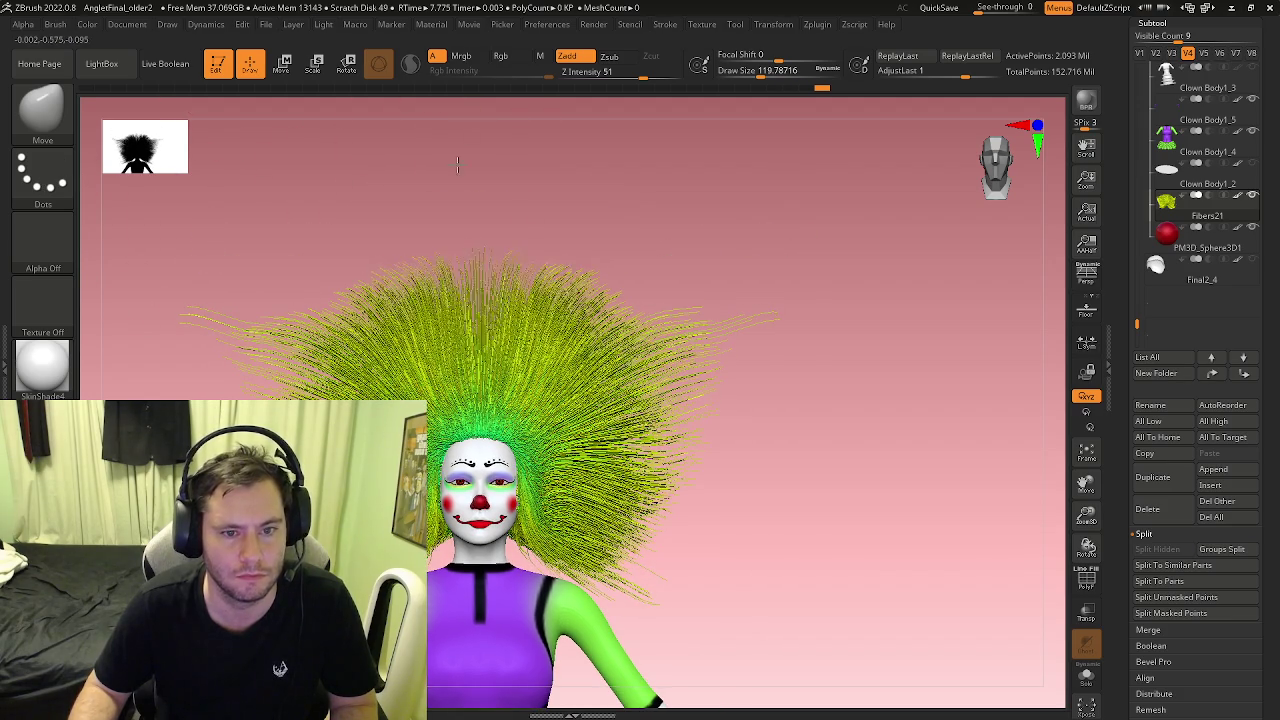
Step: Push the side and lower strands outward symmetrically, then zoom out to view the whole clown
drag(396, 164, 297, 203)
mouse_move(300, 260)
mouse_down()
mouse_move(286, 328)
mouse_move(119, 237)
mouse_up()
drag(230, 305, 131, 272)
drag(315, 370, 114, 286)
alt+drag(160, 340, 117, 283)
drag(300, 350, 128, 300)
mouse_move(200, 360)
alt+mouse_down()
mouse_move(285, 360)
mouse_move(260, 390)
alt+mouse_up()
drag(330, 350, 250, 395)
mouse_move(760, 400)
mouse_down()
mouse_move(560, 470)
mouse_move(483, 418)
mouse_up()
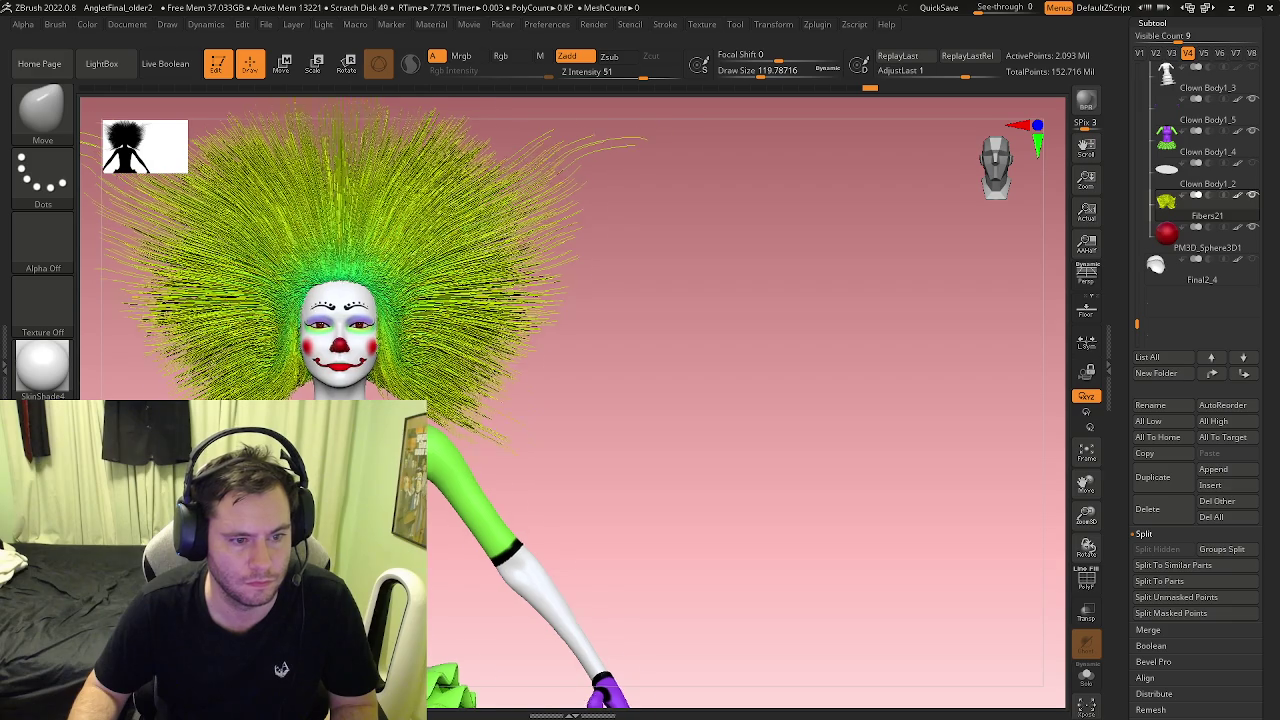
alt+drag(515, 420, 565, 400)
mouse_move(765, 530)
mouse_down()
mouse_move(709, 477)
mouse_move(606, 457)
mouse_move(649, 466)
mouse_move(624, 478)
mouse_move(657, 374)
mouse_move(694, 463)
mouse_move(757, 486)
mouse_move(710, 497)
mouse_up()
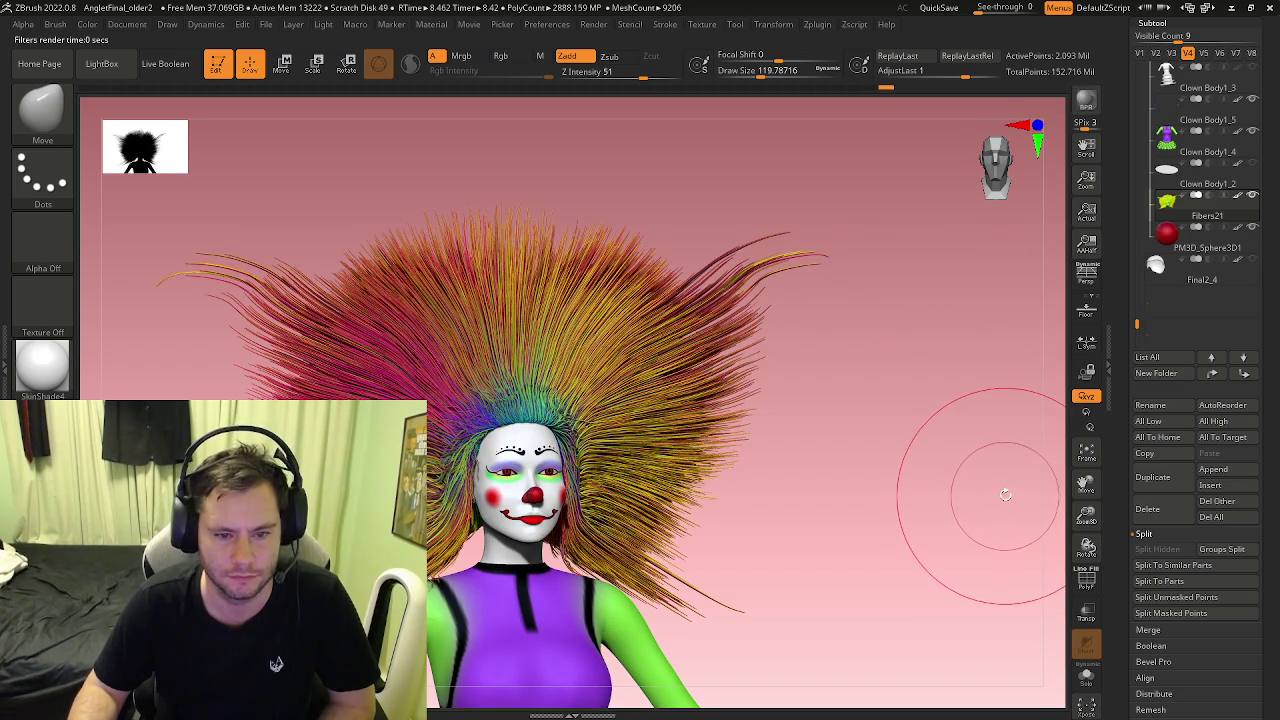
Step: Zoom in on the clown's head and run a BPR preview render of the widened hair fan
drag(929, 471, 905, 484)
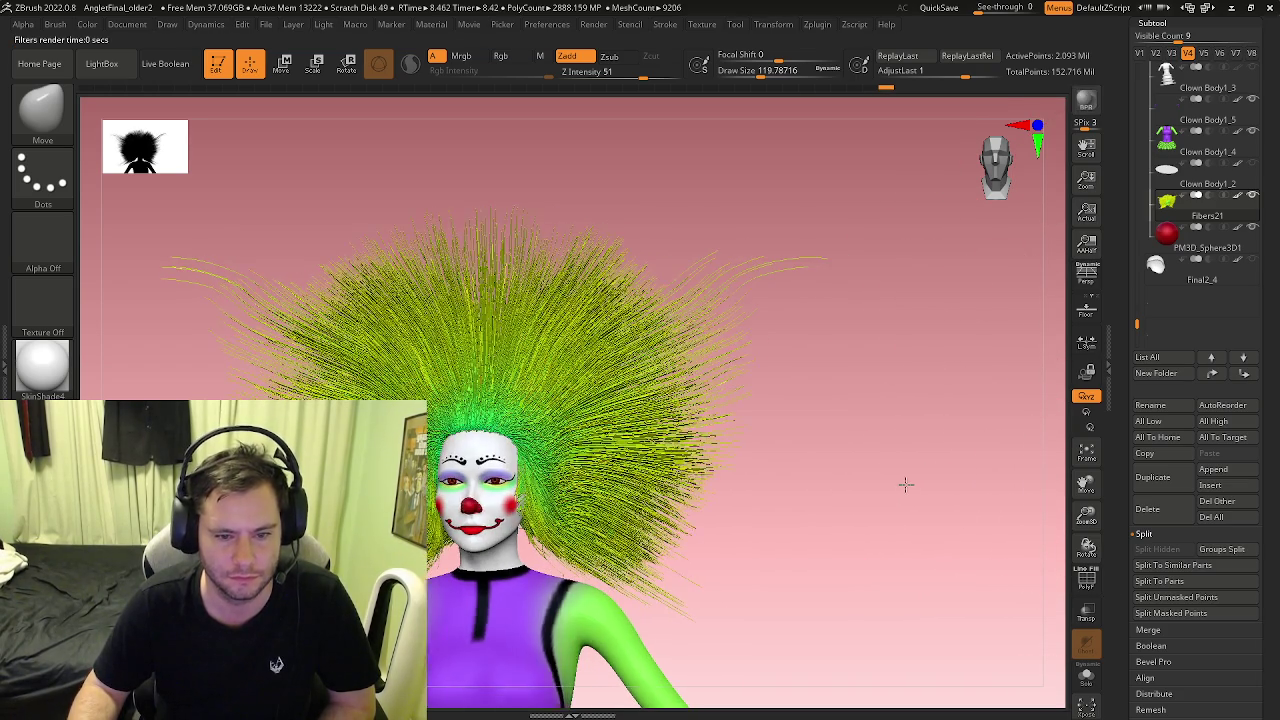
ctrl+right_drag(708, 523, 675, 485)
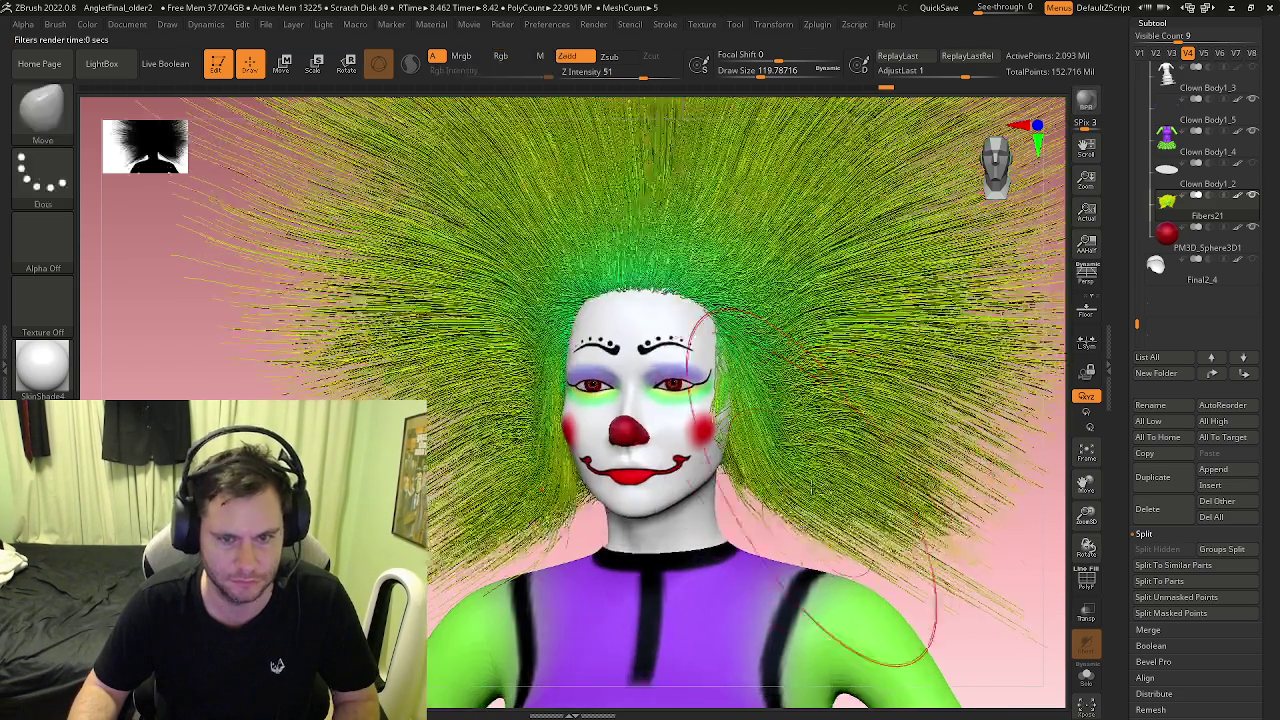
drag(675, 485, 720, 470)
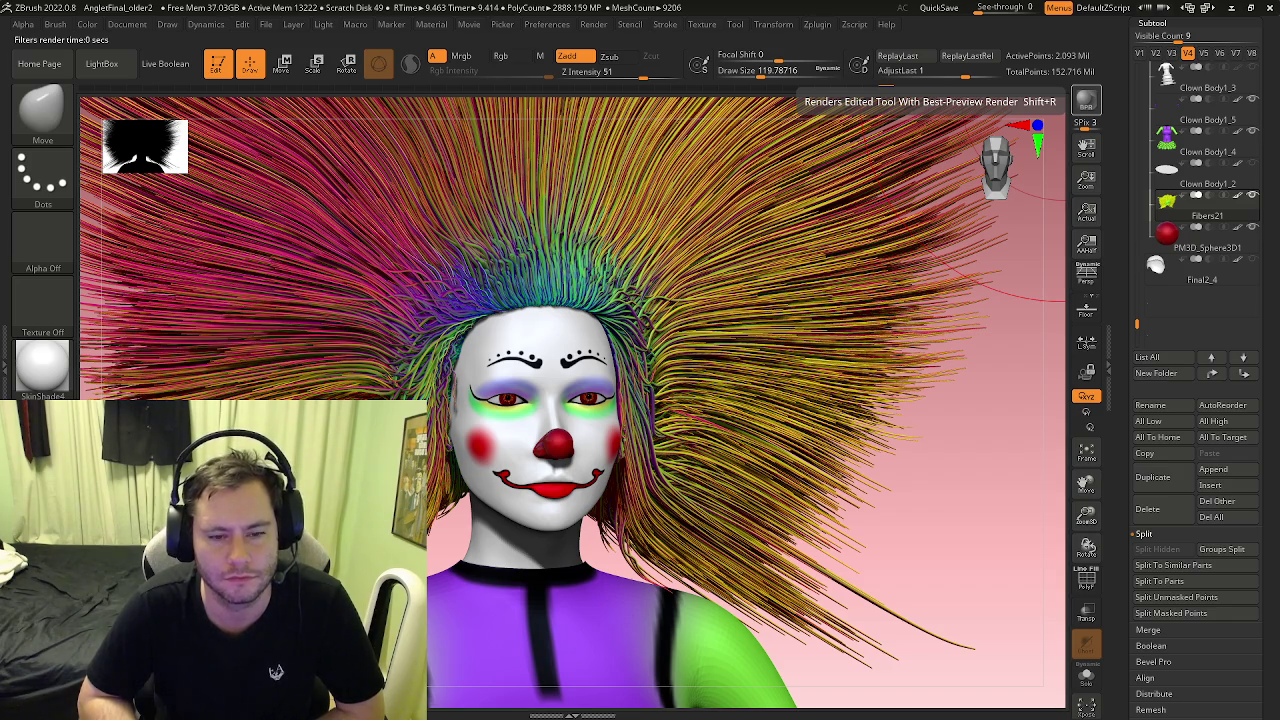
click(1086, 100)
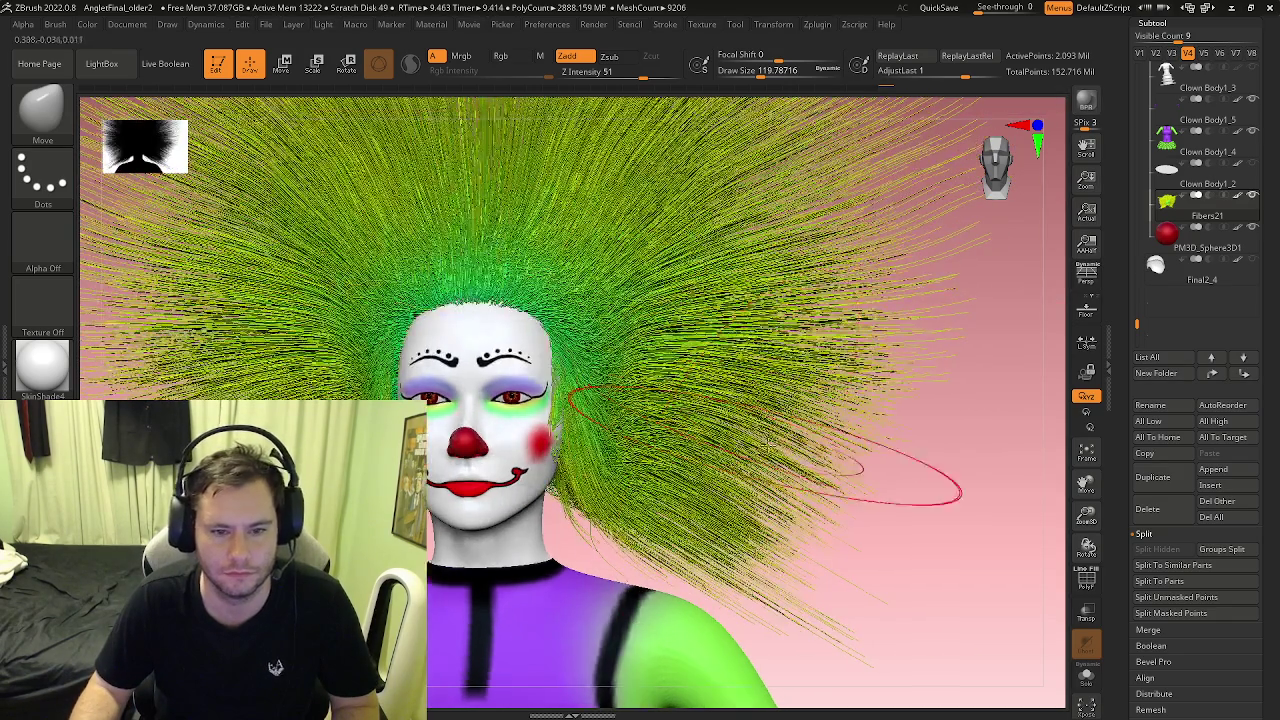
Step: Switch to the GroomClumps brush at a smaller size, undoing the first test clumps
key(b)
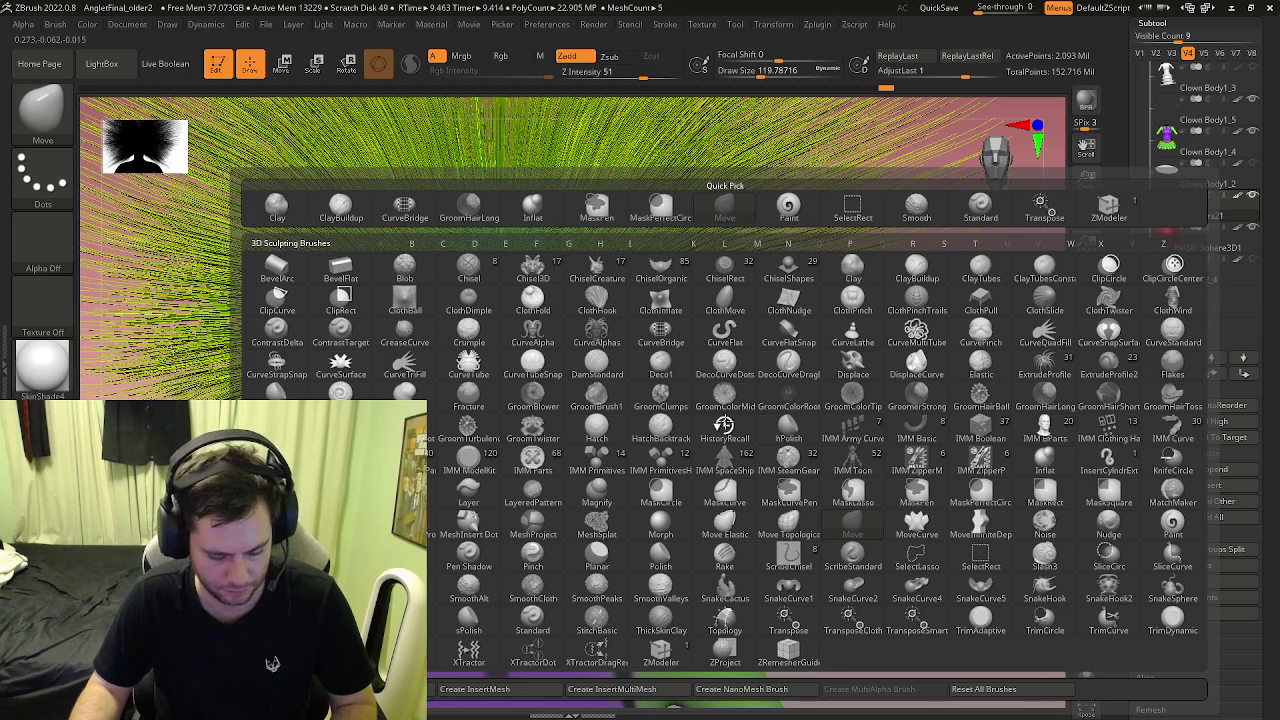
click(660, 400)
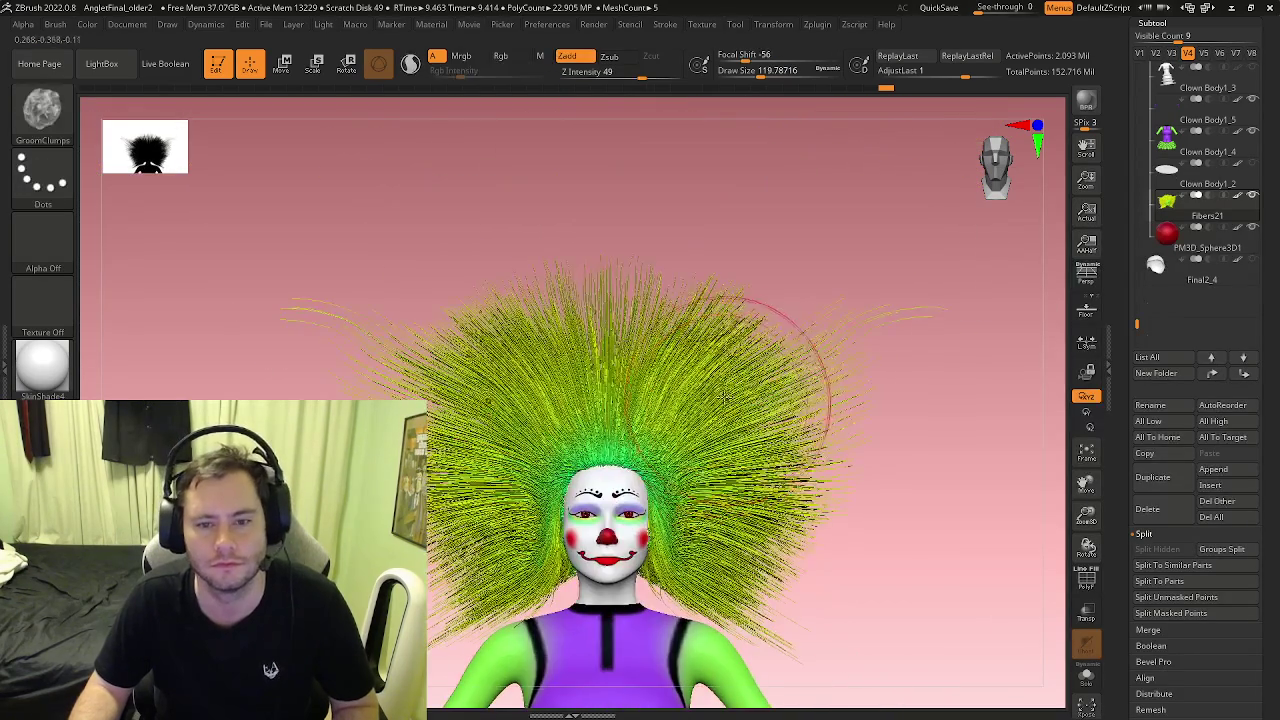
key(s)
drag(700, 395, 714, 266)
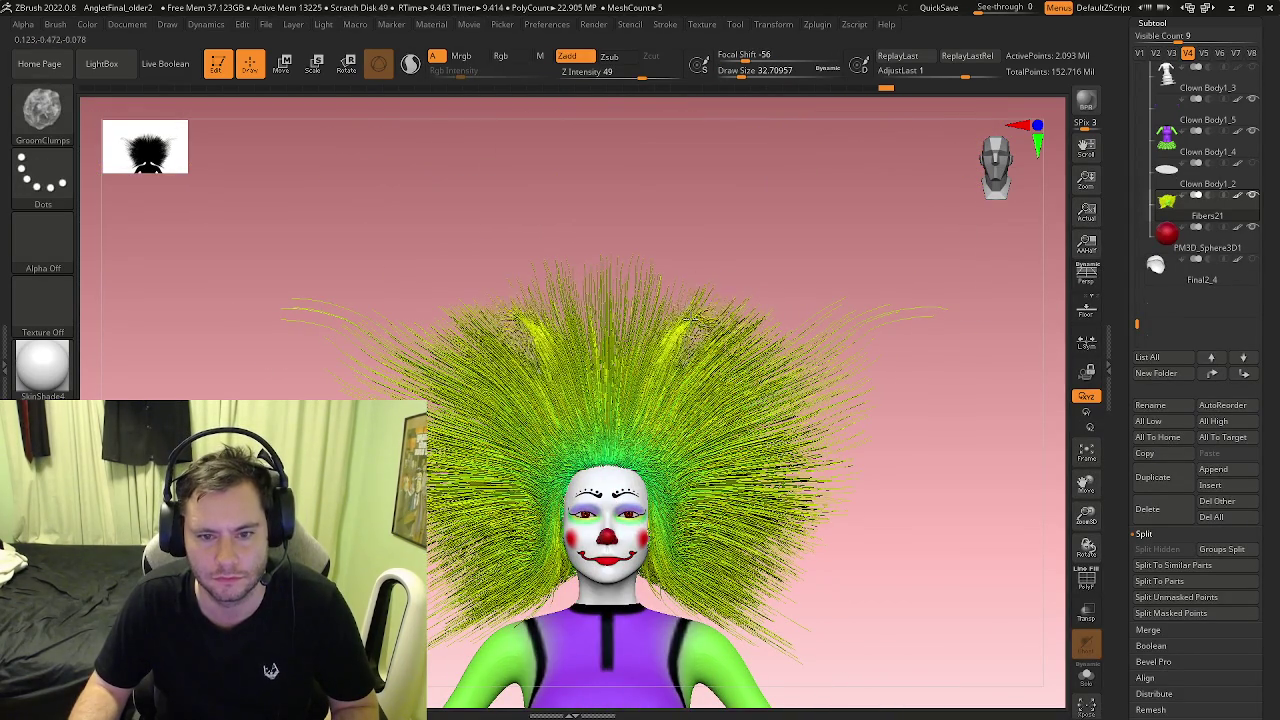
ctrl+right_drag(714, 266, 683, 346)
key(ctrl+z)
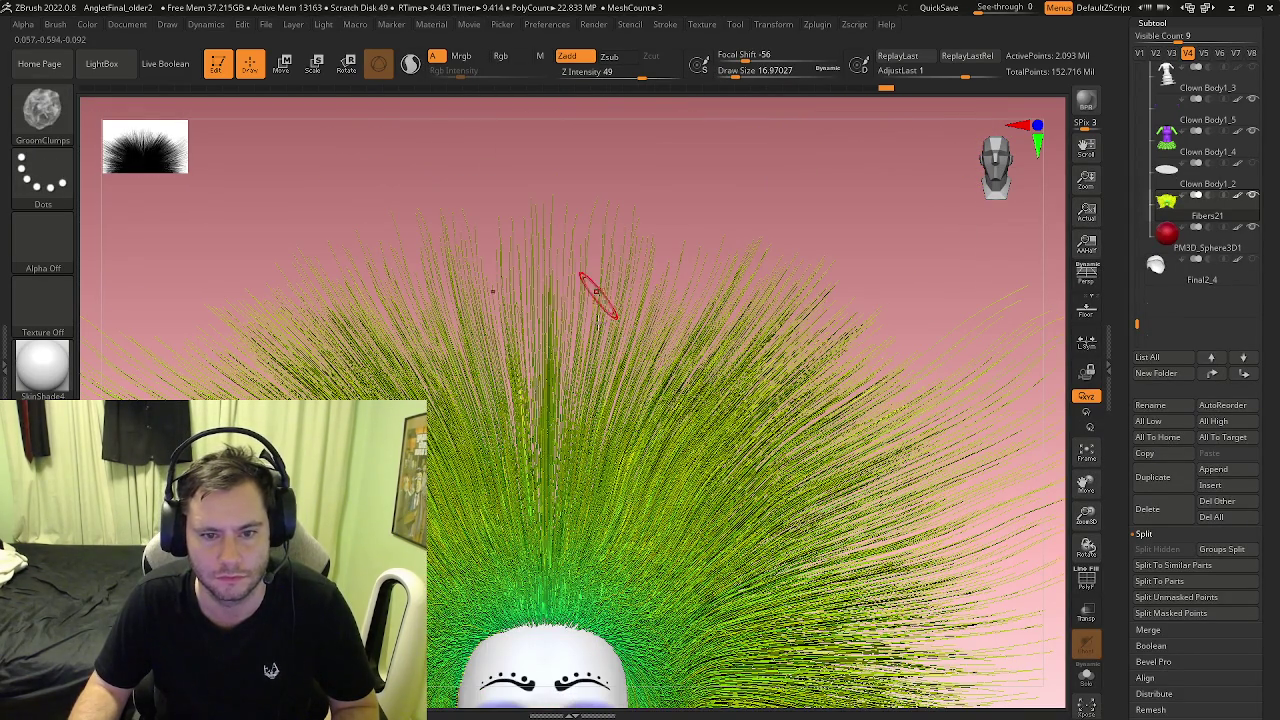
Step: Clump the central vertical hair strands into mirrored spikes on both sides of the fan
drag(610, 290, 580, 425)
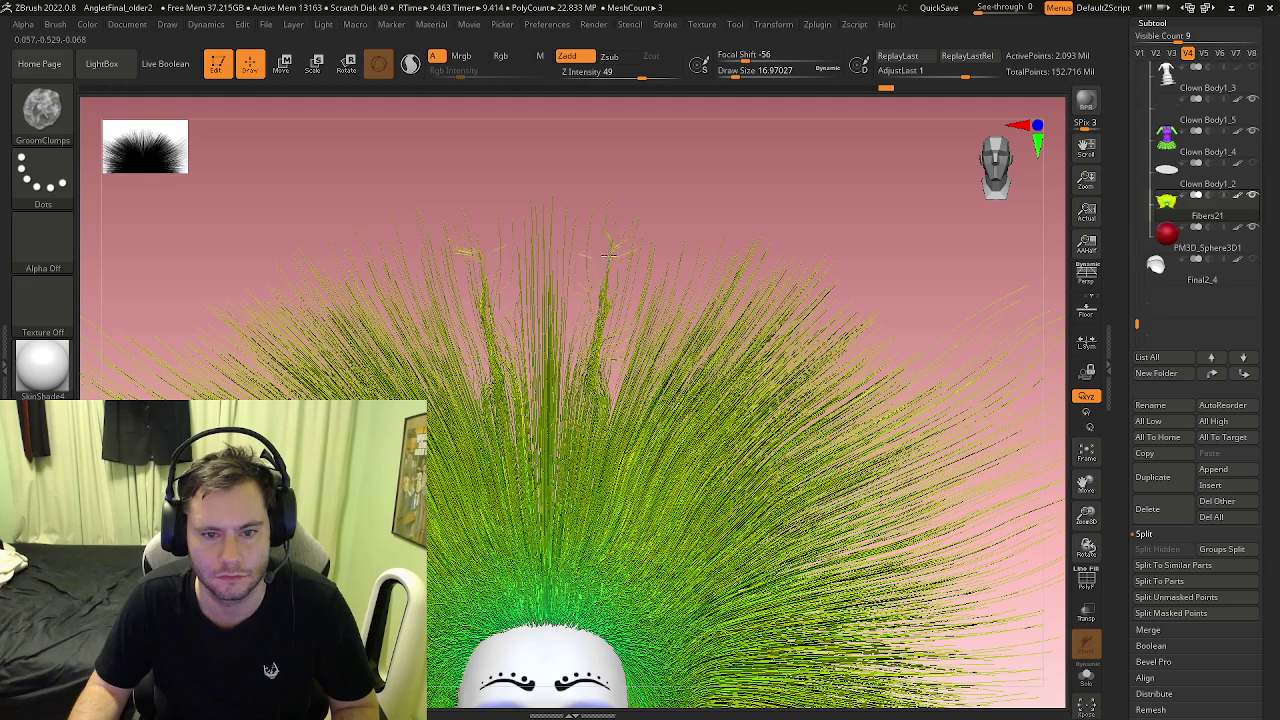
drag(540, 279, 545, 378)
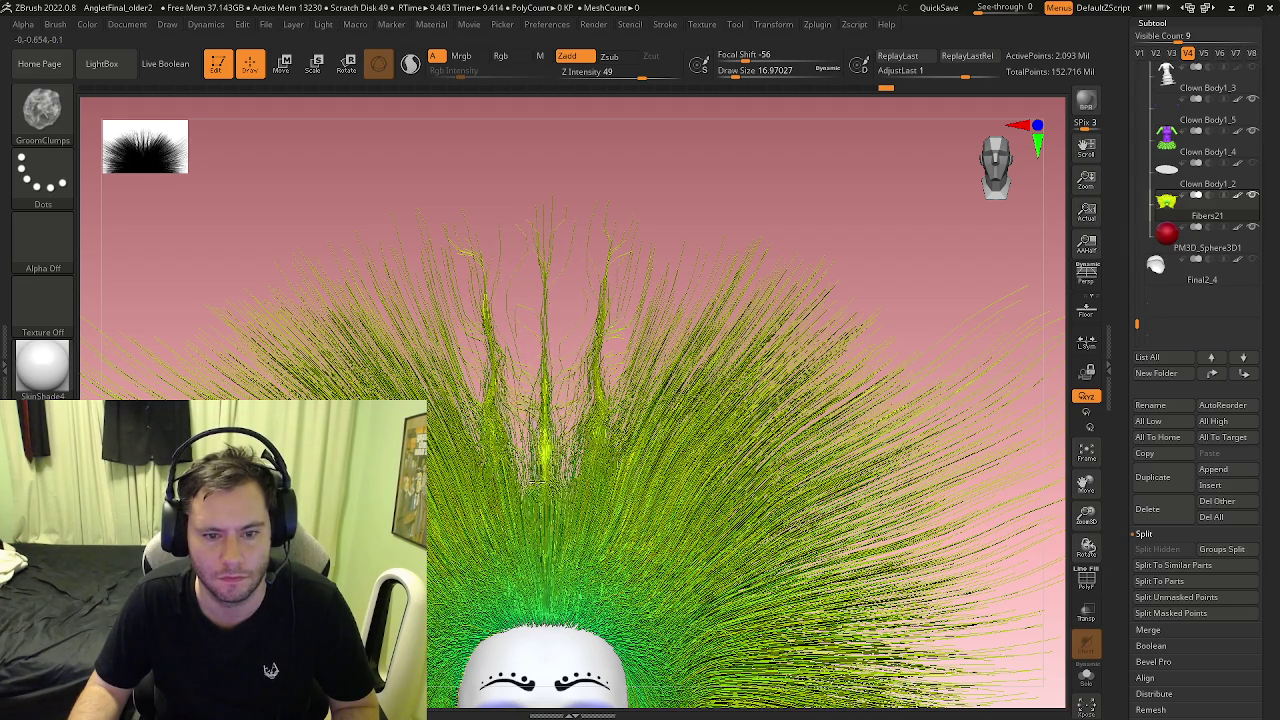
alt+drag(300, 300, 300, 220)
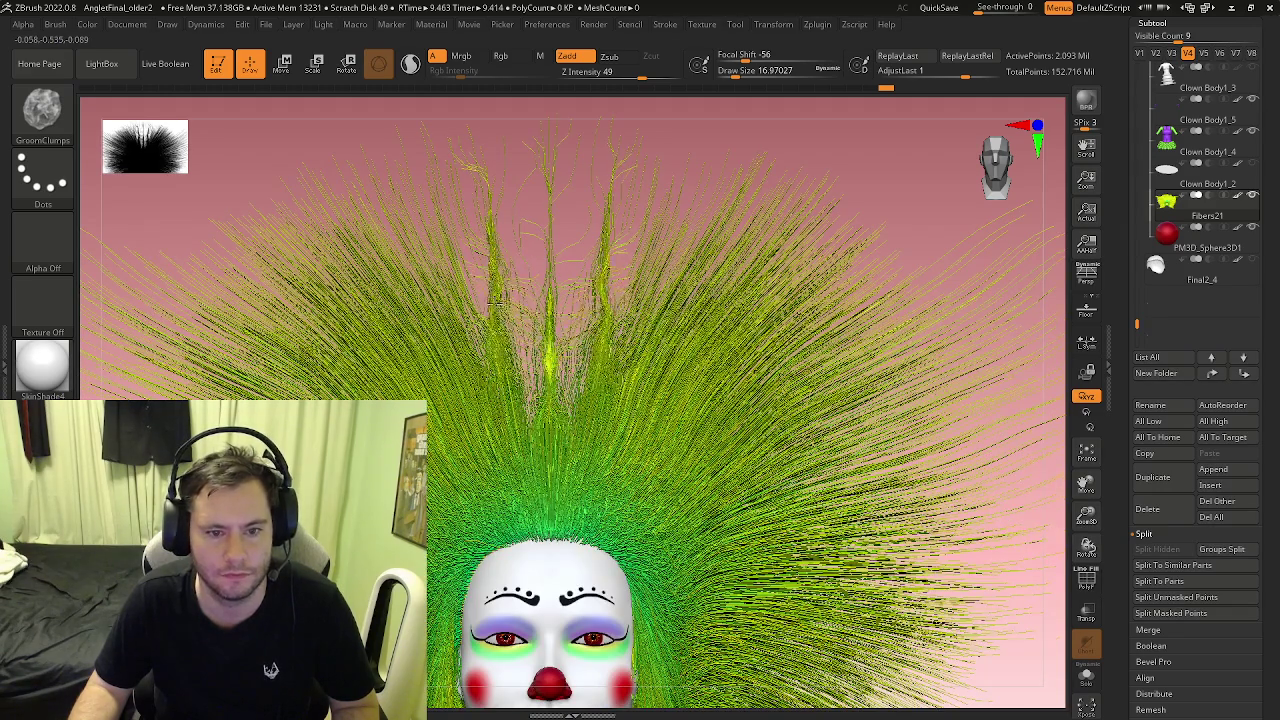
drag(540, 230, 500, 470)
mouse_move(450, 282)
mouse_down()
mouse_move(410, 190)
mouse_move(440, 450)
mouse_move(425, 236)
mouse_up()
Step: Clump the right-side and far outer strands into brighter mirrored spikes
drag(510, 305, 592, 312)
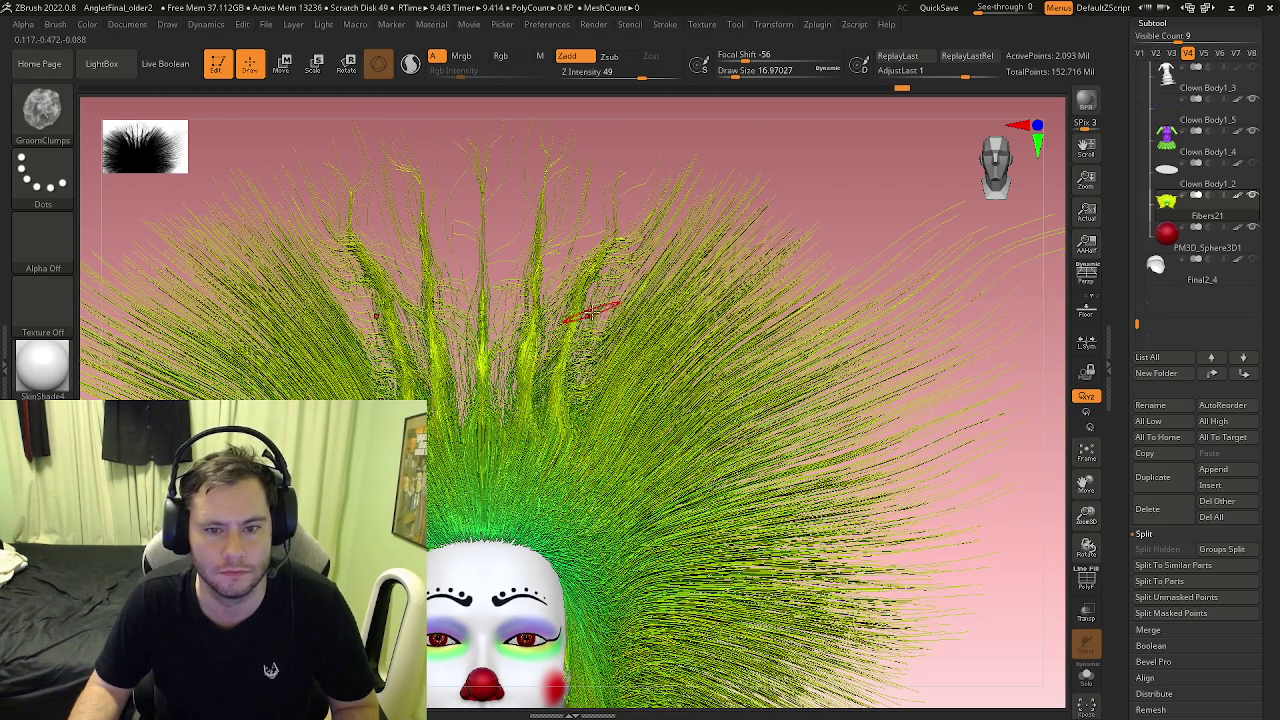
drag(699, 187, 593, 392)
drag(752, 240, 700, 390)
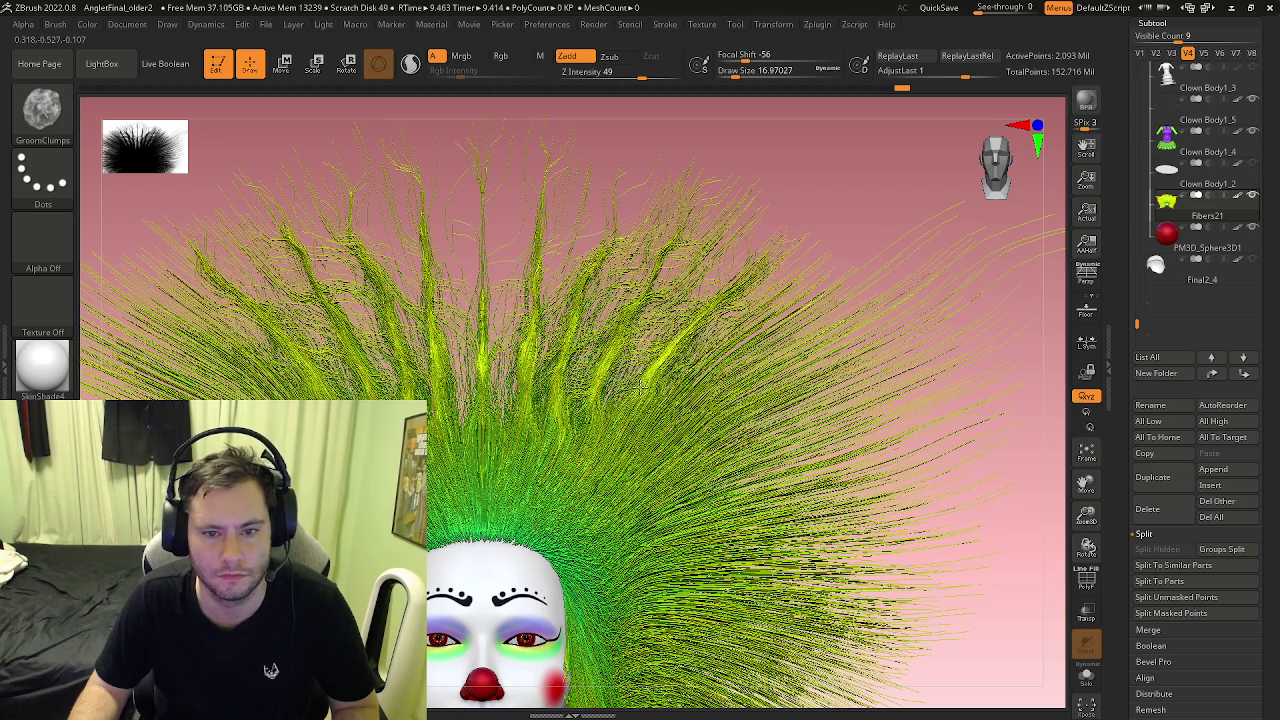
right_drag(692, 405, 657, 354)
drag(773, 260, 623, 365)
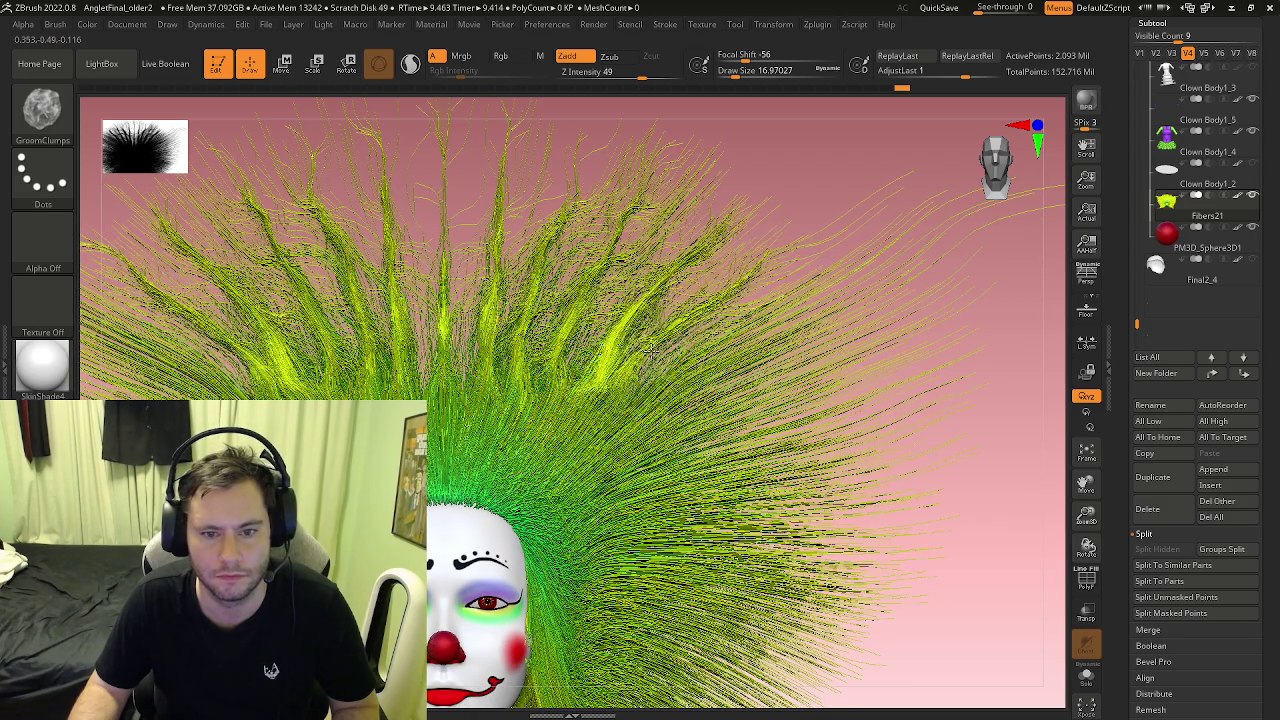
Step: From a frontal view, clump the upper-right strands, mirrored on the left
right_drag(685, 160, 940, 185)
mouse_move(820, 240)
mouse_down()
mouse_move(760, 300)
mouse_move(720, 300)
mouse_move(815, 258)
mouse_up()
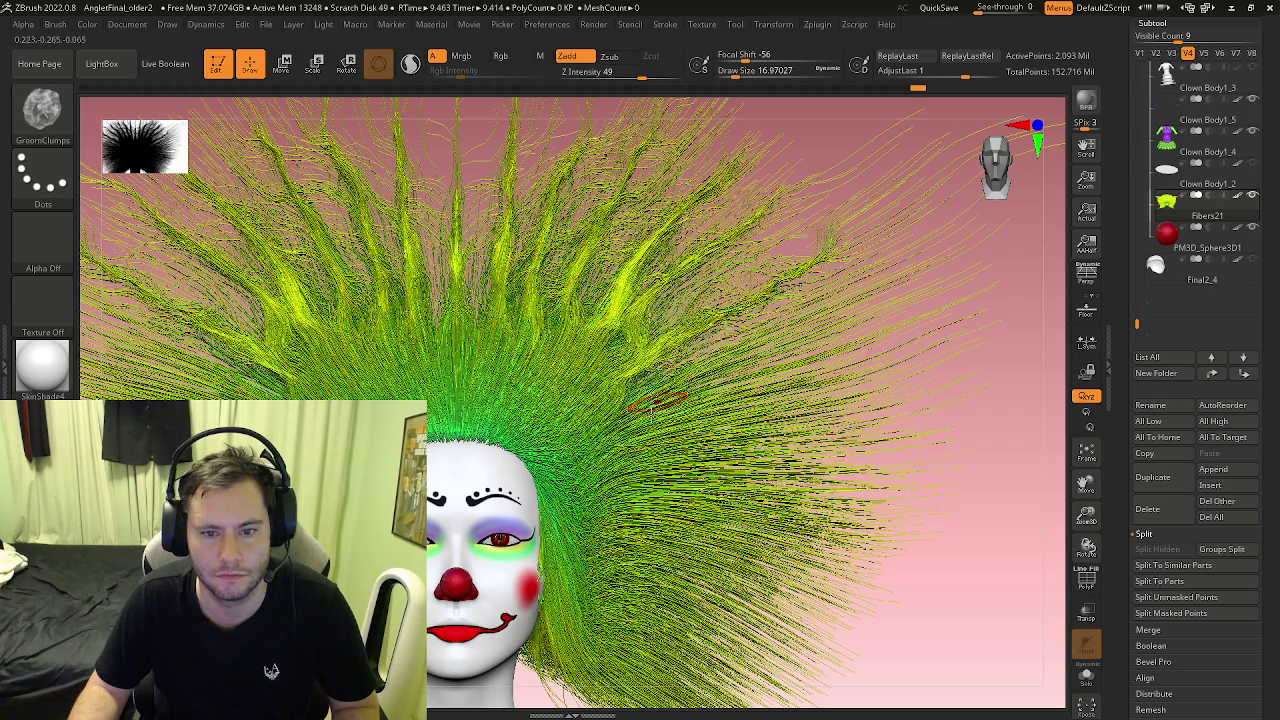
mouse_move(840, 300)
mouse_down()
mouse_move(920, 265)
mouse_move(760, 340)
mouse_move(901, 275)
mouse_up()
right_drag(910, 307, 860, 340)
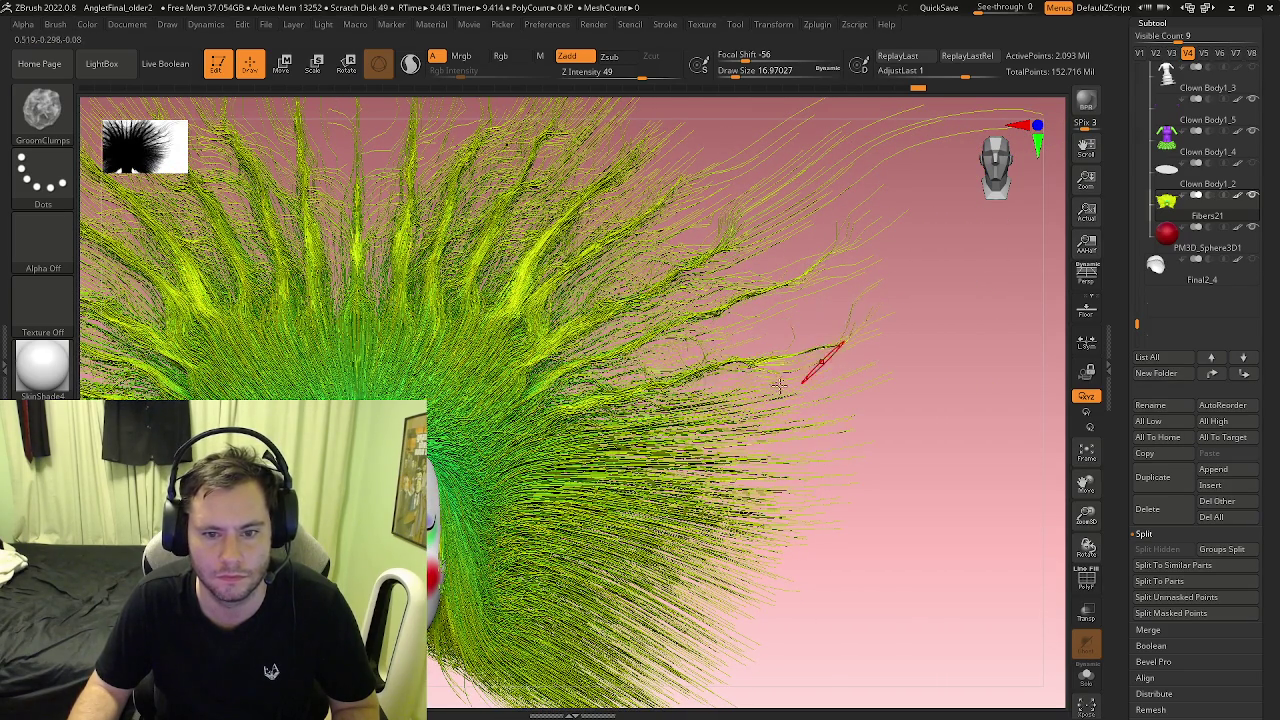
right_drag(779, 383, 690, 345)
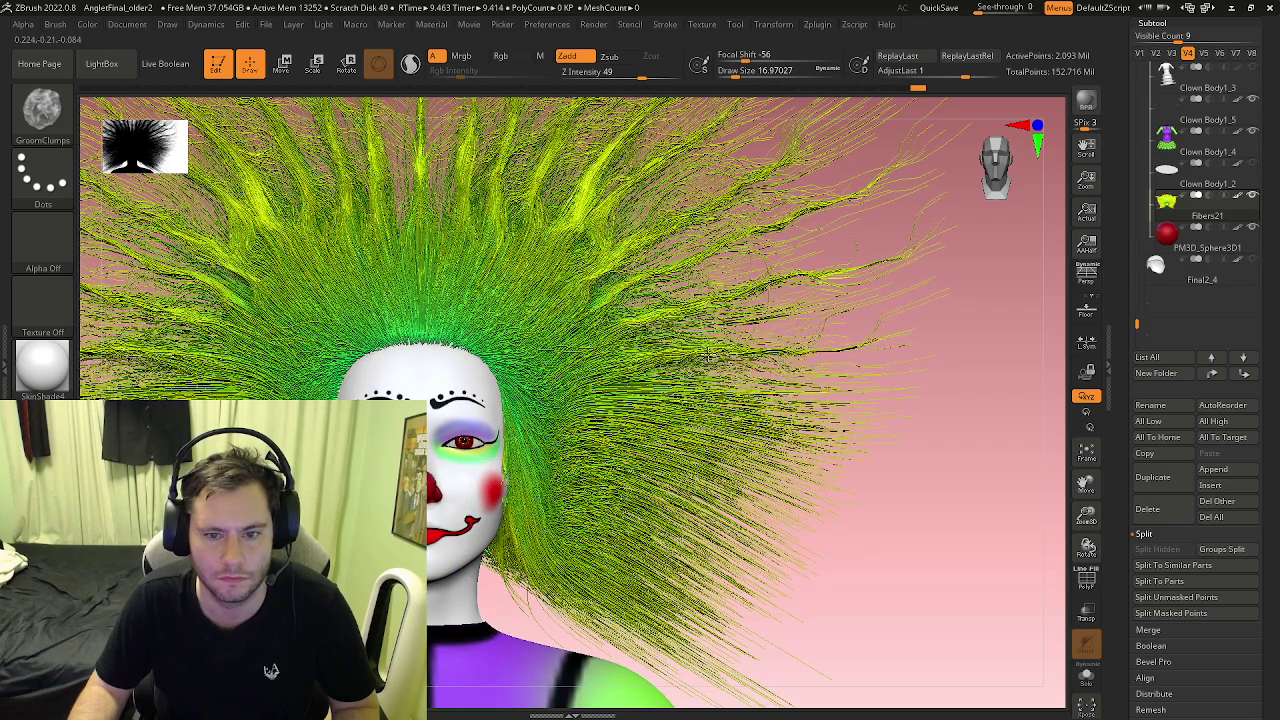
right_drag(772, 390, 740, 380)
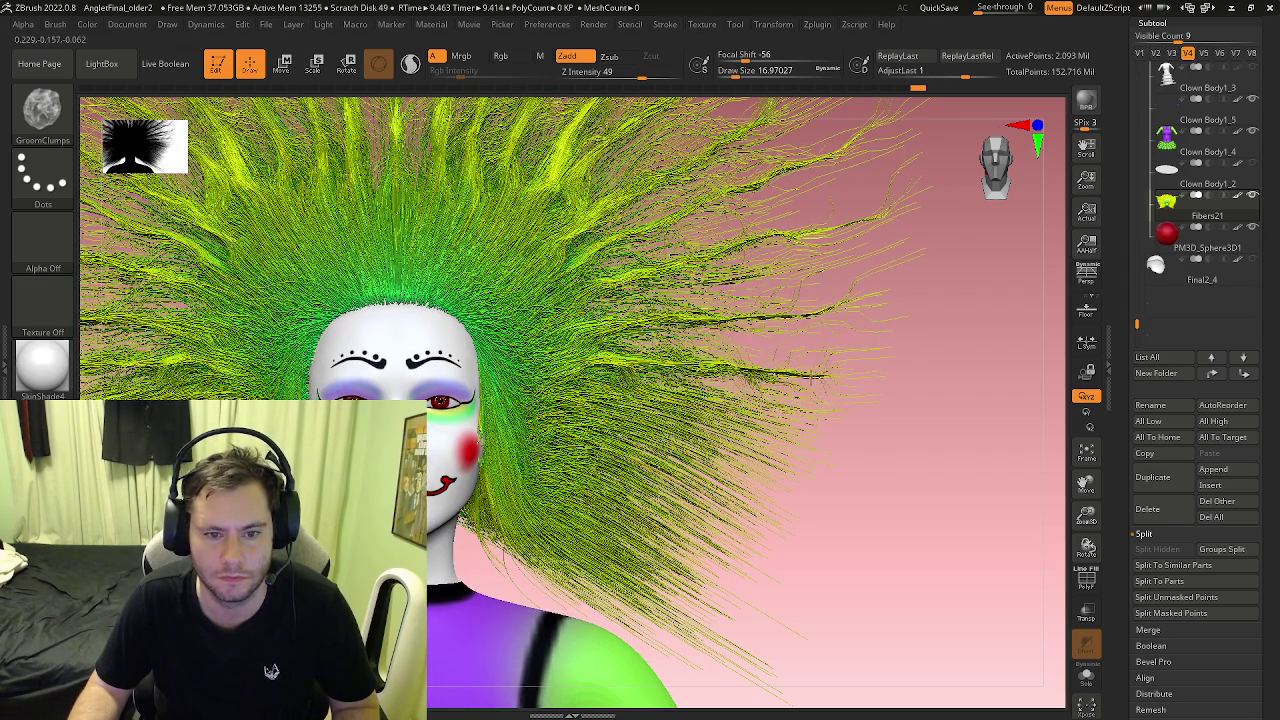
right_drag(612, 358, 650, 330)
Step: Groom the right-edge, cheek and lower right strands, sweeping them outward and upward
drag(775, 398, 692, 380)
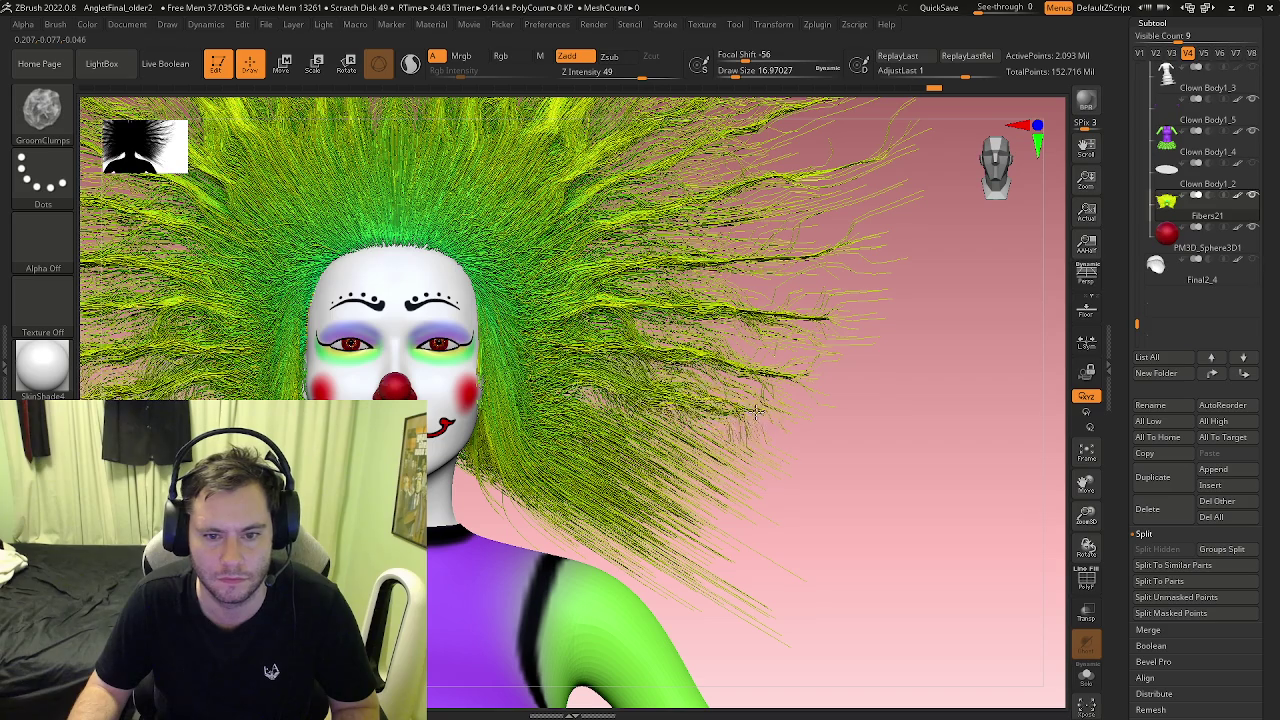
right_drag(660, 340, 640, 362)
drag(550, 320, 595, 345)
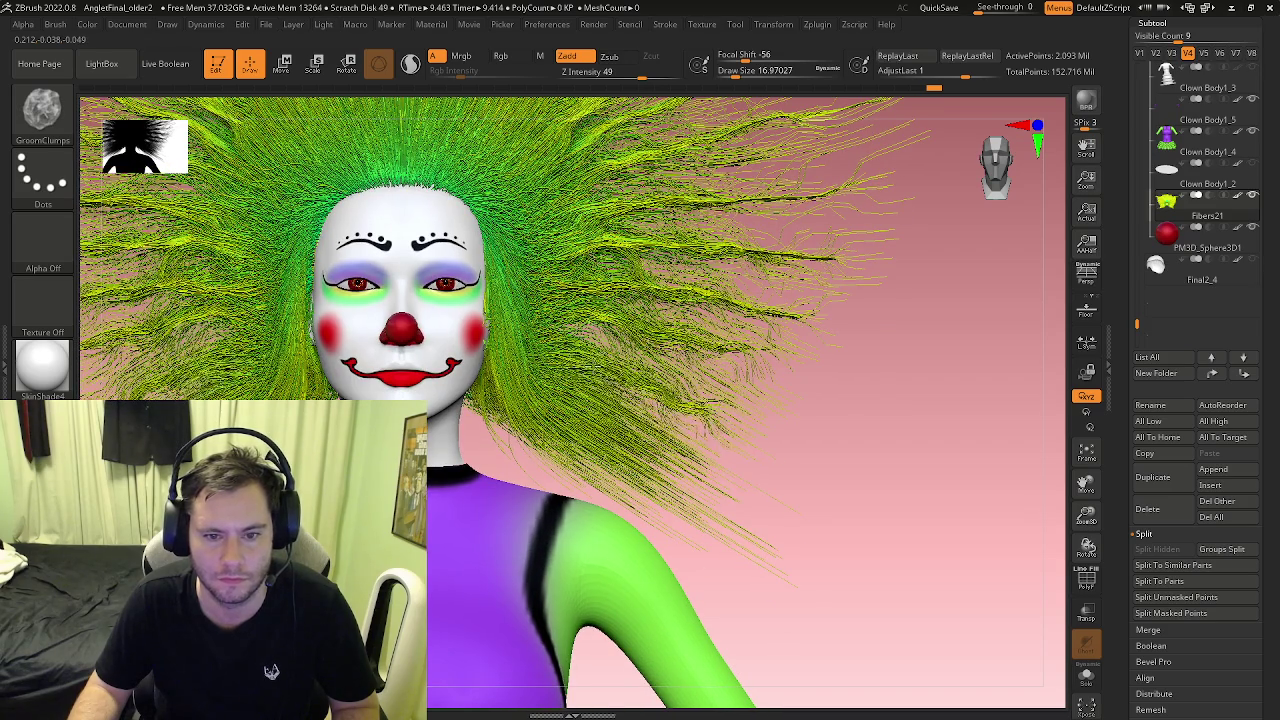
mouse_move(605, 420)
mouse_down()
mouse_move(590, 425)
mouse_move(688, 497)
mouse_up()
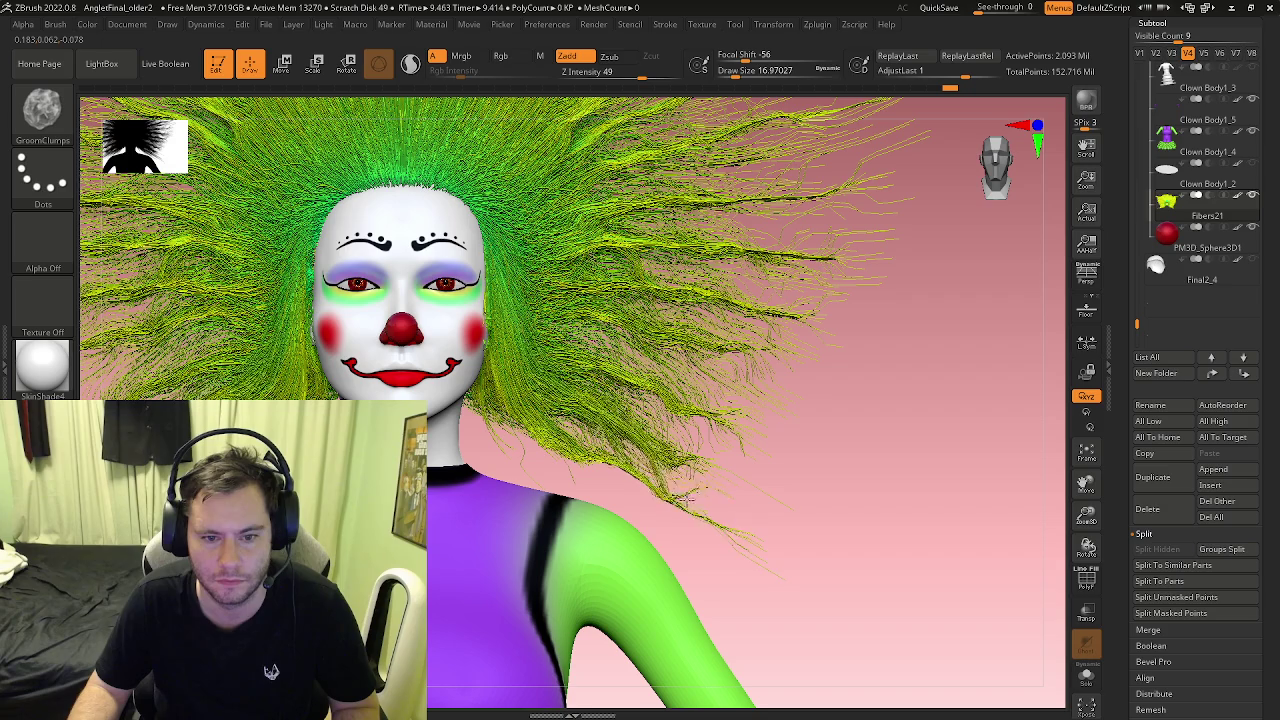
right_drag(500, 380, 565, 452)
mouse_move(565, 452)
mouse_down()
mouse_move(553, 408)
mouse_move(749, 485)
mouse_up()
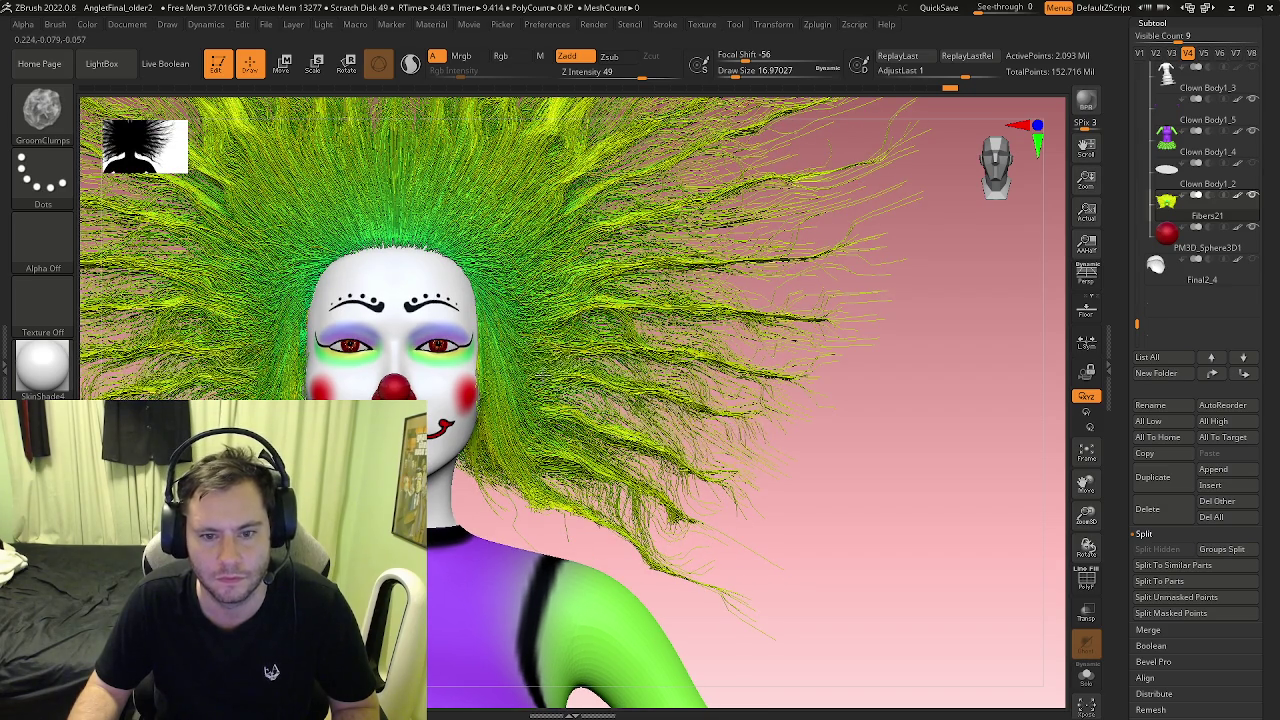
drag(590, 355, 790, 330)
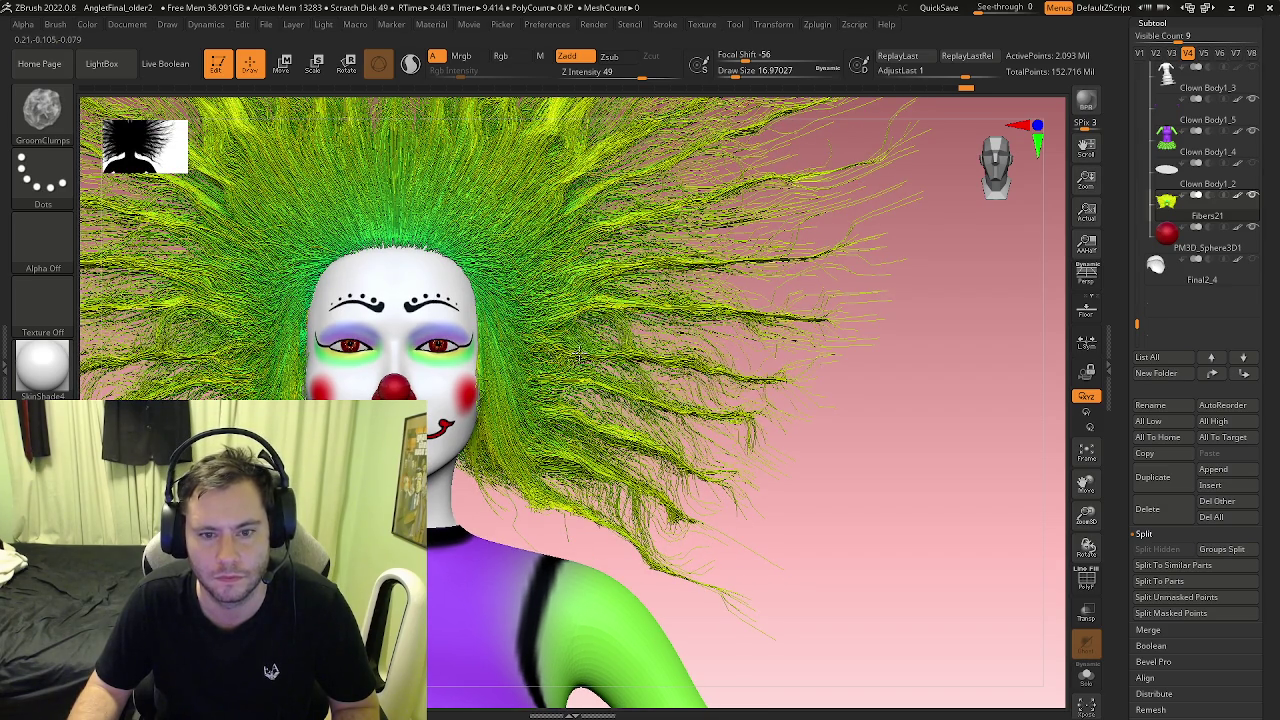
Step: Comb the right-side hair strands, mirrored left, then nudge the fibers around the crown
right_drag(790, 330, 838, 302)
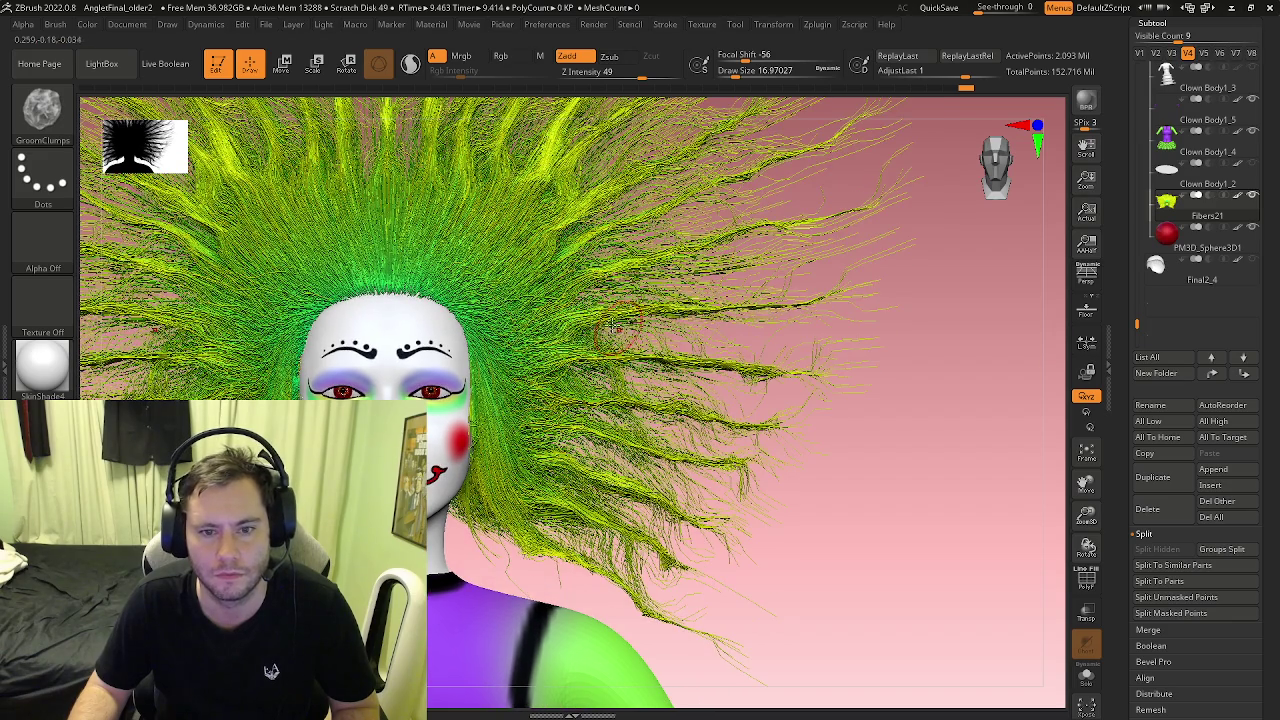
mouse_move(838, 302)
mouse_down()
mouse_move(560, 320)
mouse_move(820, 230)
mouse_up()
mouse_move(560, 280)
mouse_down()
mouse_move(860, 220)
mouse_move(830, 222)
mouse_up()
drag(738, 253, 600, 280)
right_drag(600, 280, 600, 360)
drag(620, 340, 530, 388)
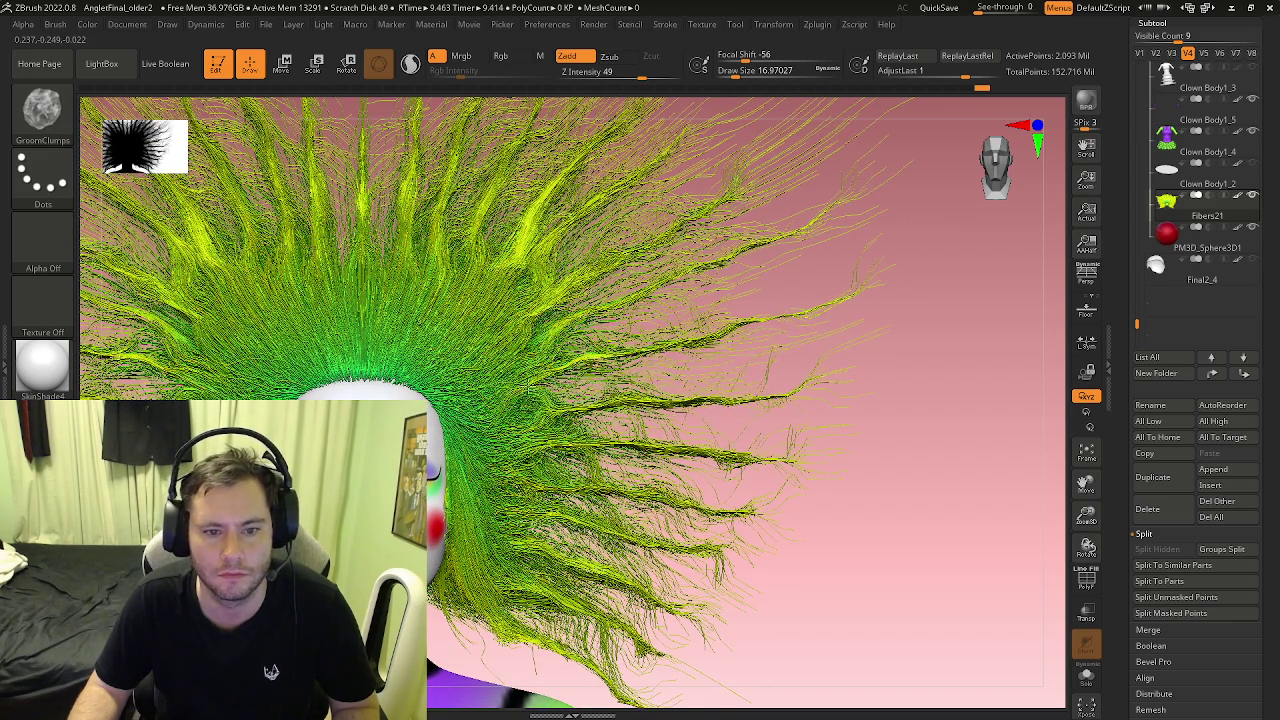
drag(517, 426, 493, 428)
mouse_move(590, 438)
mouse_down()
mouse_move(520, 470)
mouse_move(601, 520)
mouse_up()
Step: Curl the lower right hair strands, then angle the view down onto the crown
right_drag(603, 515, 505, 400)
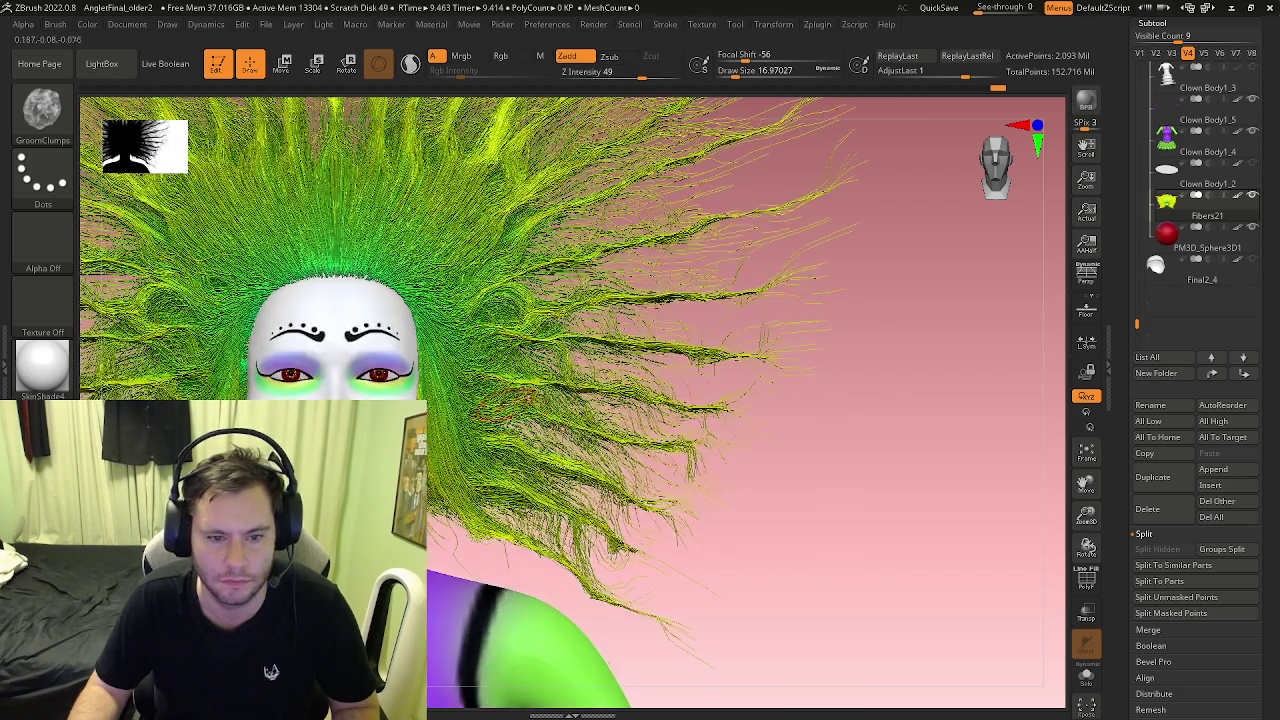
drag(485, 428, 680, 462)
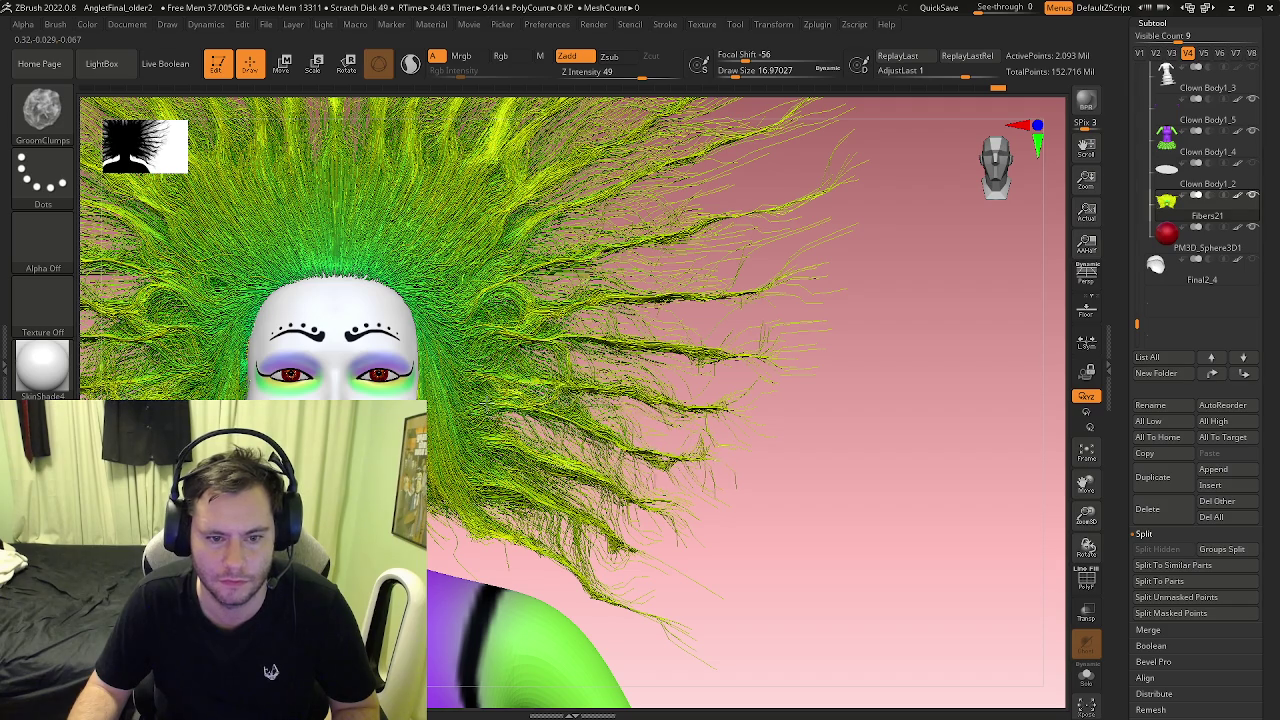
drag(530, 456, 535, 430)
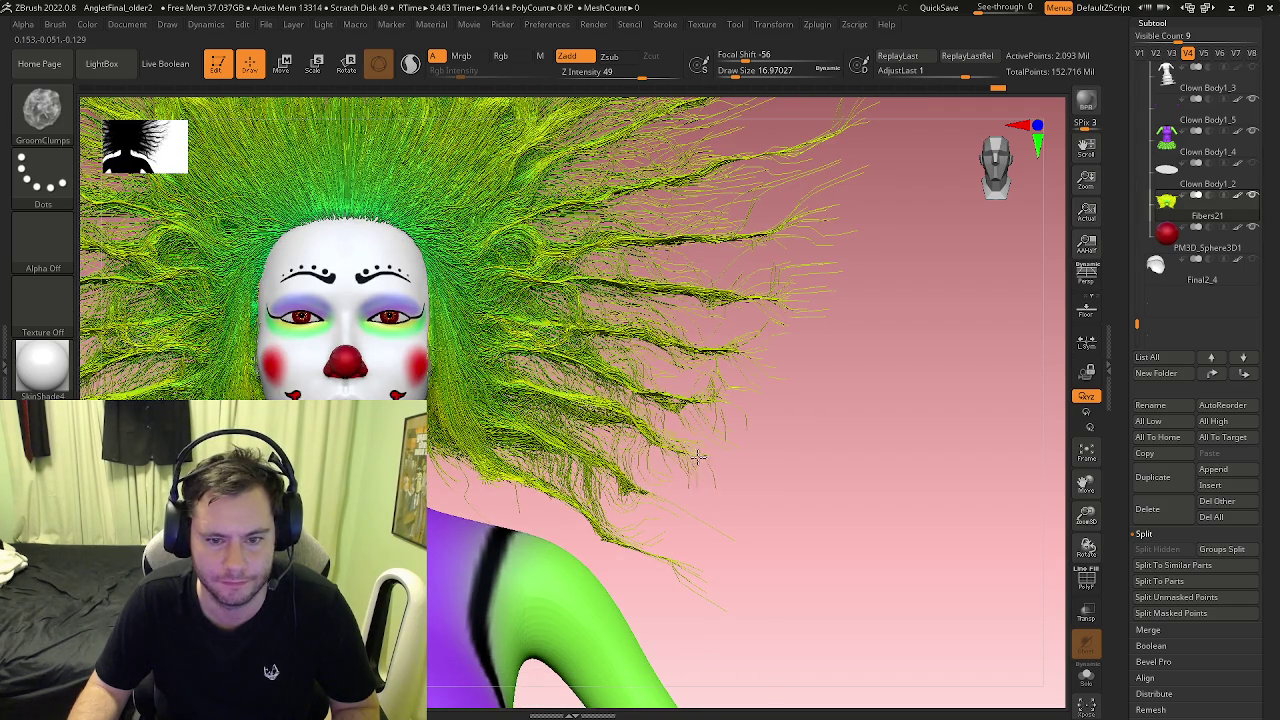
drag(699, 456, 528, 358)
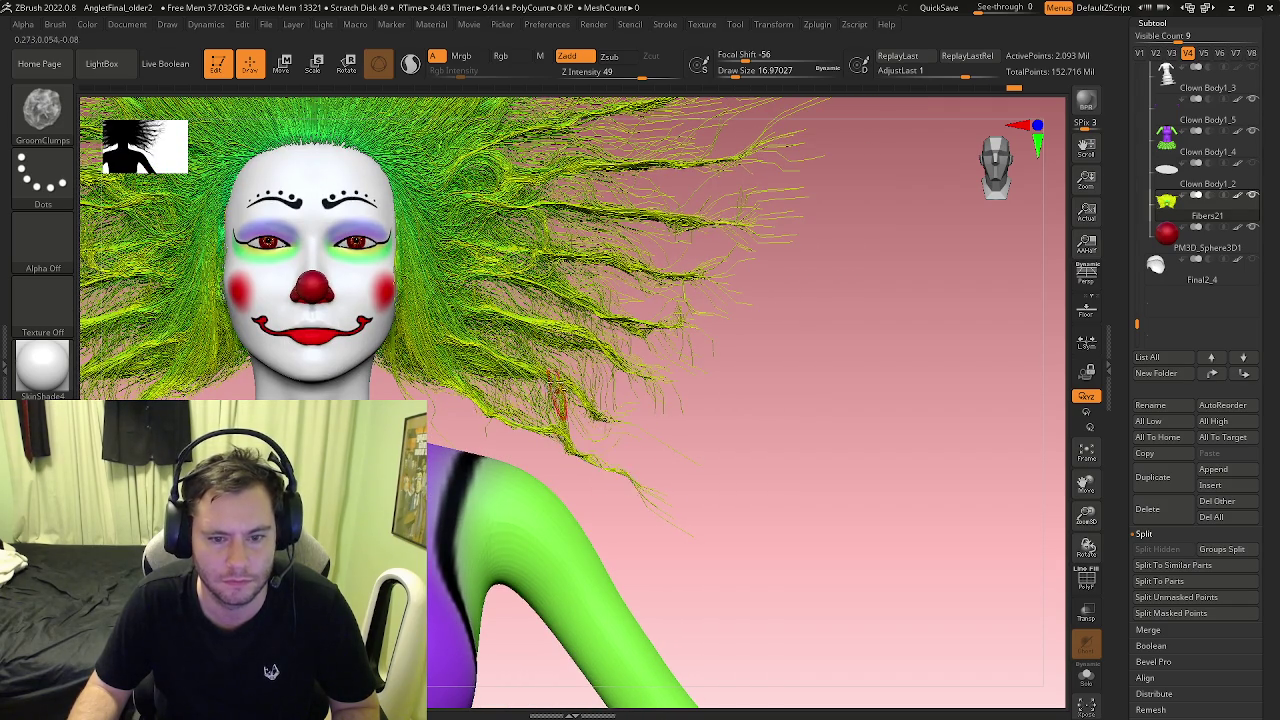
right_drag(460, 385, 502, 395)
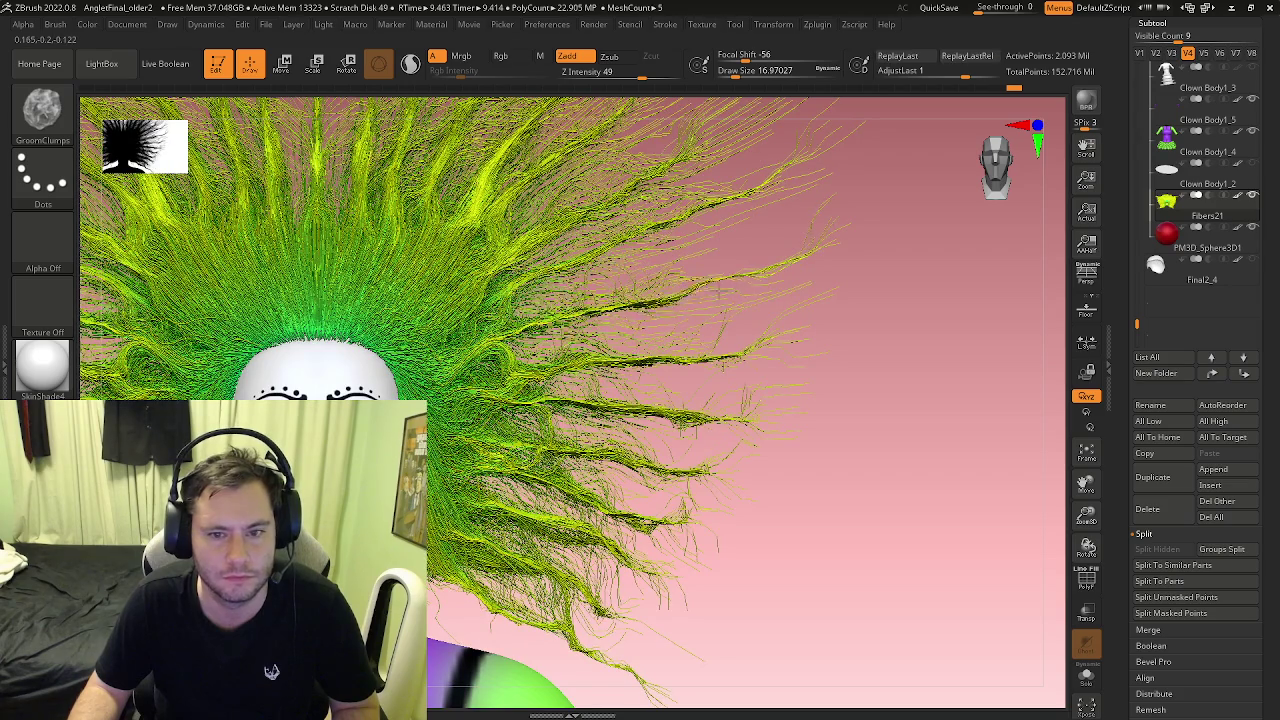
right_drag(723, 273, 586, 254)
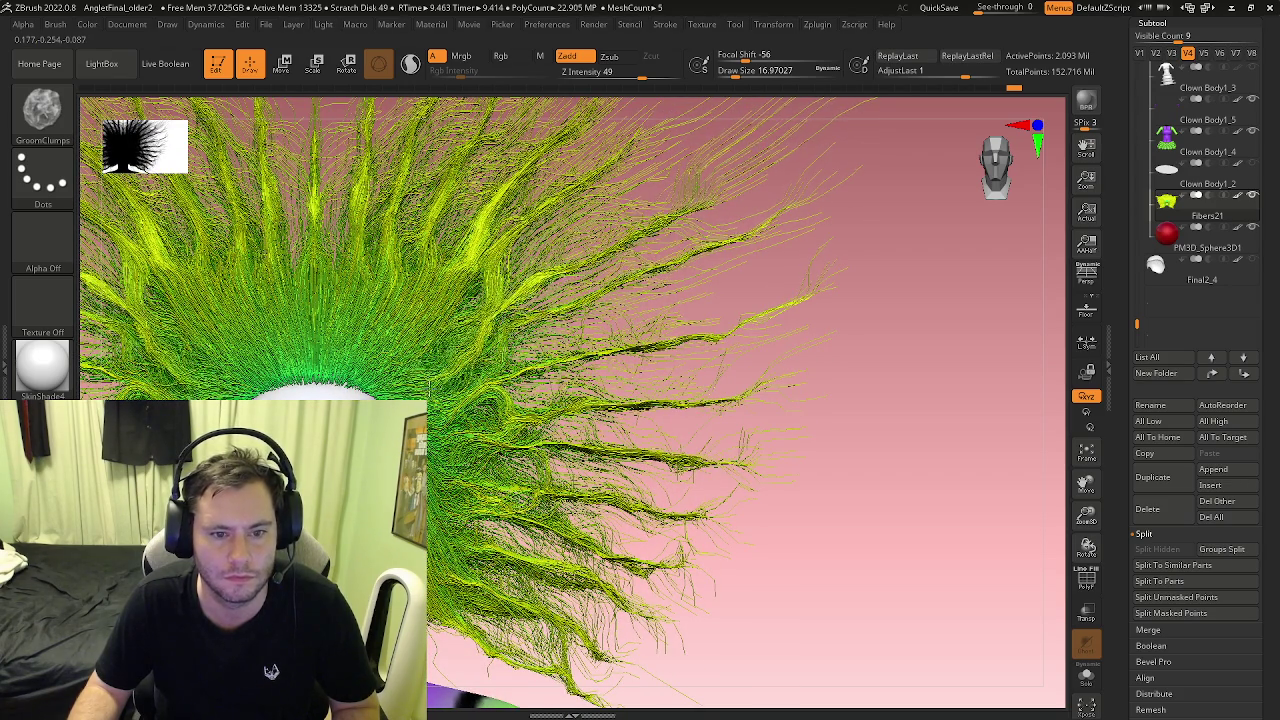
right_drag(686, 263, 546, 290)
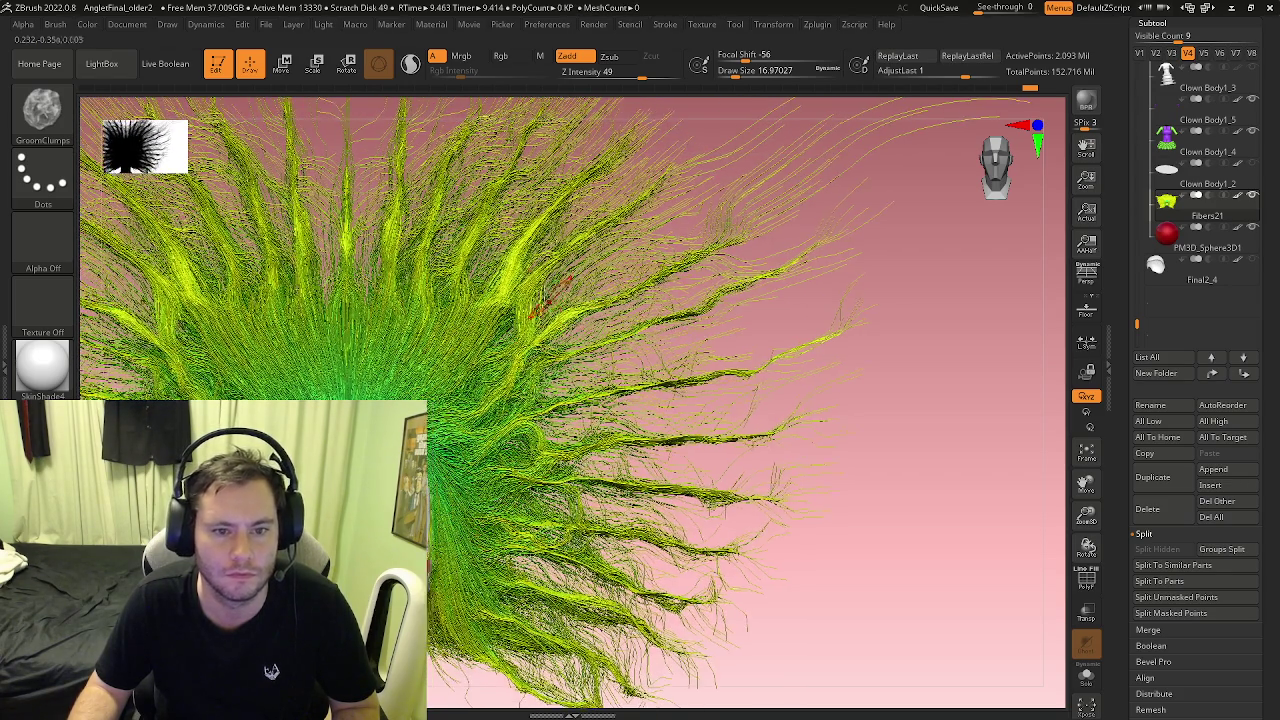
Step: Clump the upper crown strands into thick yellow bundles
drag(465, 355, 490, 270)
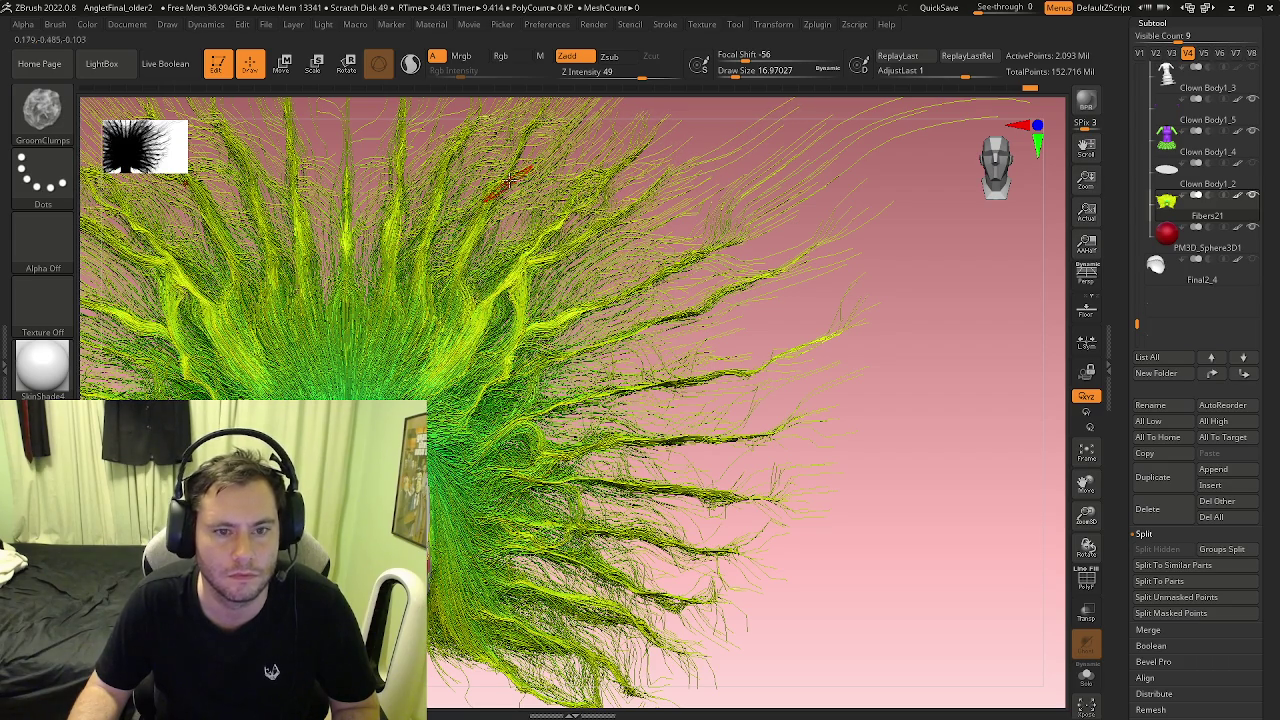
mouse_move(522, 148)
mouse_down()
mouse_move(487, 178)
mouse_move(440, 300)
mouse_up()
drag(450, 200, 420, 320)
drag(480, 130, 410, 330)
drag(500, 110, 464, 137)
Step: Gather the upper centre crown strands into vertical yellow bundles, then zoom out to the face
drag(389, 234, 420, 330)
drag(430, 170, 410, 320)
mouse_move(400, 120)
mouse_down()
mouse_move(380, 300)
mouse_move(370, 190)
mouse_move(340, 330)
mouse_up()
drag(300, 130, 320, 330)
mouse_move(400, 170)
mouse_down()
mouse_move(340, 340)
mouse_move(354, 150)
mouse_up()
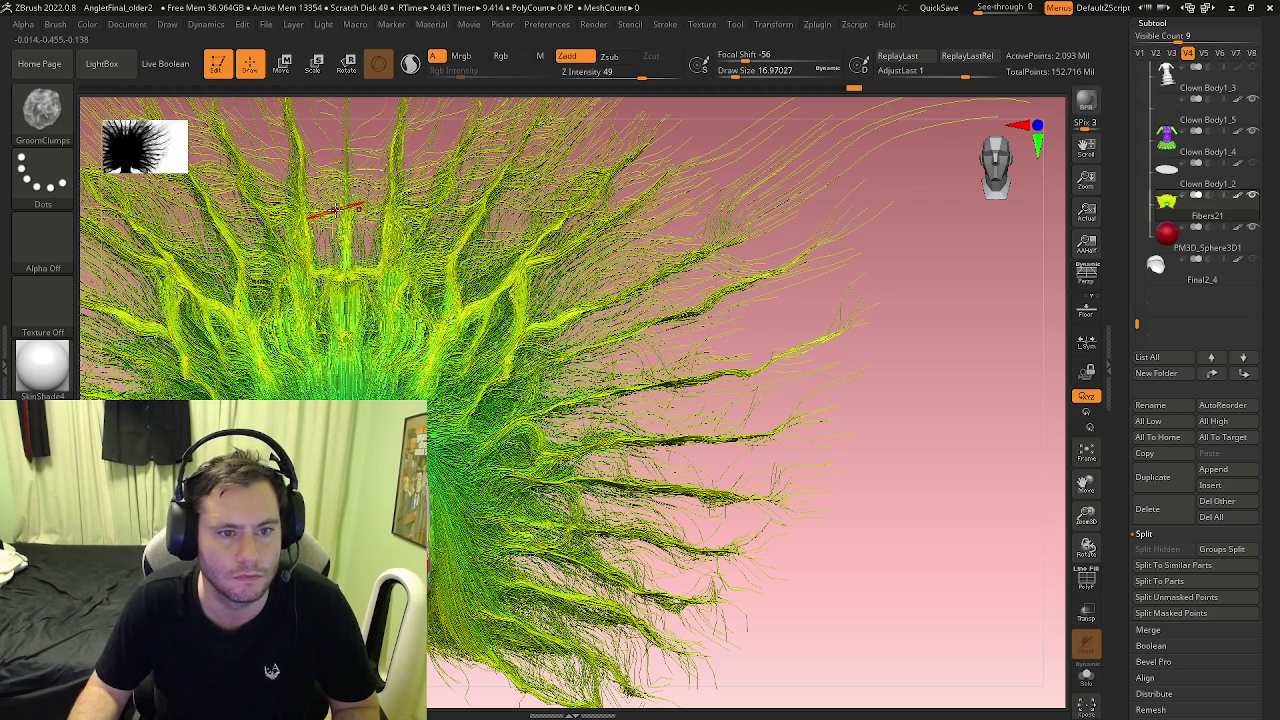
mouse_move(335, 207)
ctrl+right_down()
mouse_move(385, 340)
mouse_move(405, 340)
ctrl+right_up()
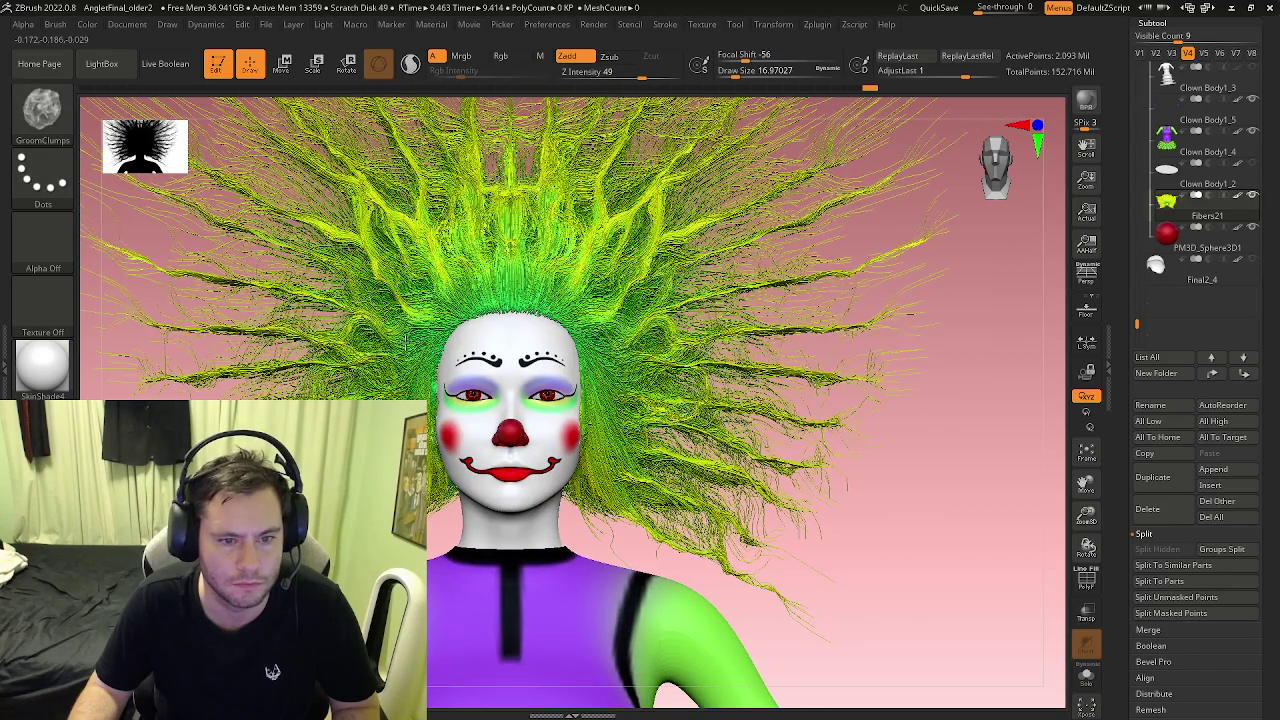
Step: Clump the left outer strands and fan edge, mirrored right, then zoom out to the whole head
mouse_move(404, 341)
mouse_down()
mouse_move(359, 336)
mouse_move(360, 405)
mouse_up()
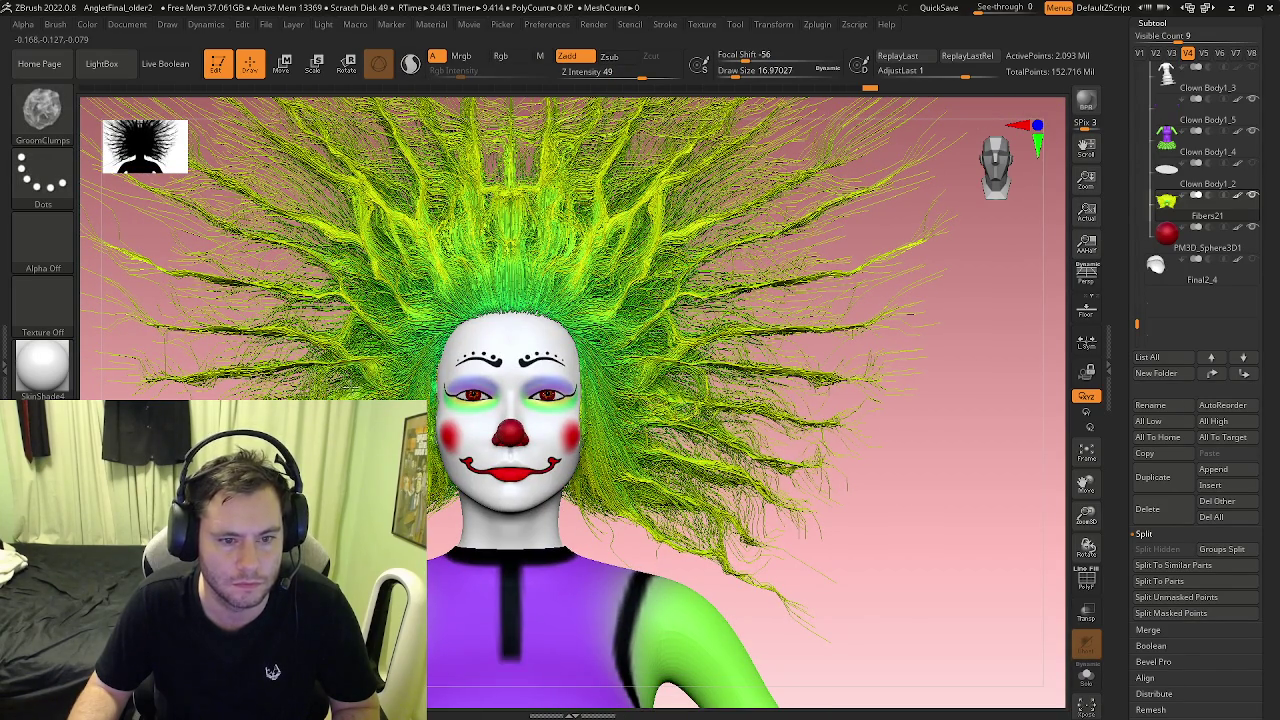
right_drag(380, 397, 335, 349)
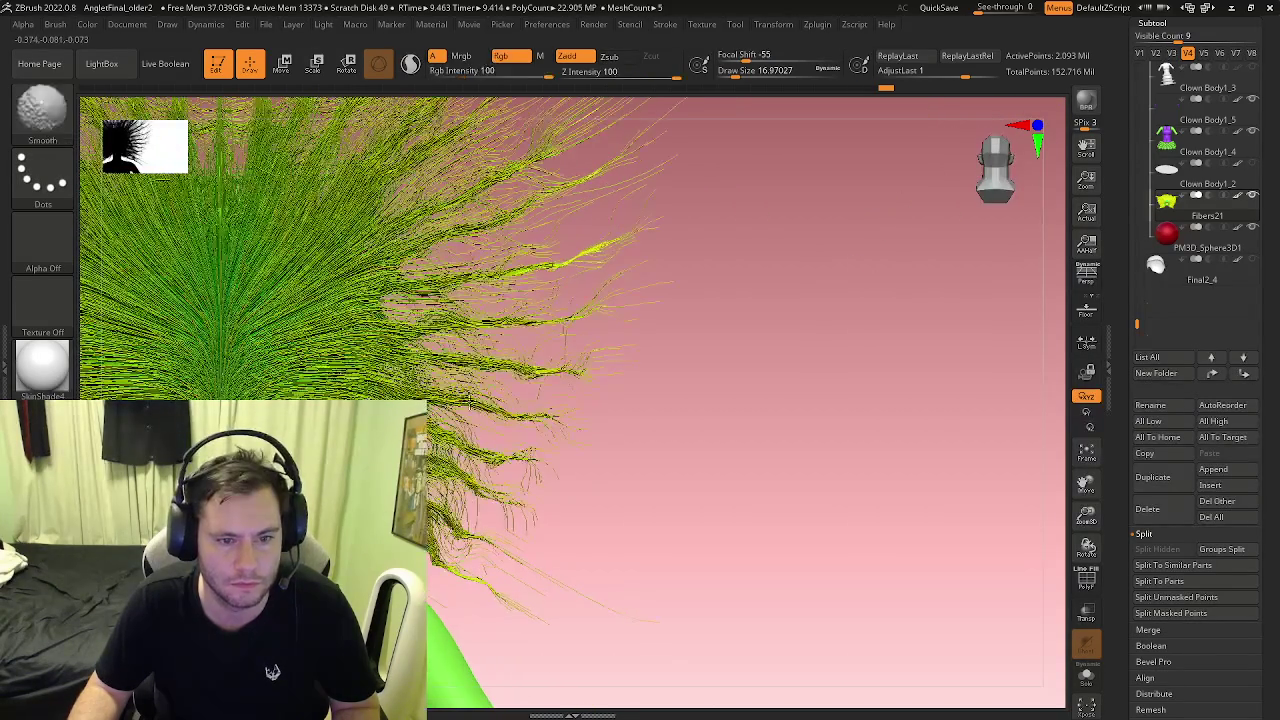
drag(335, 349, 362, 354)
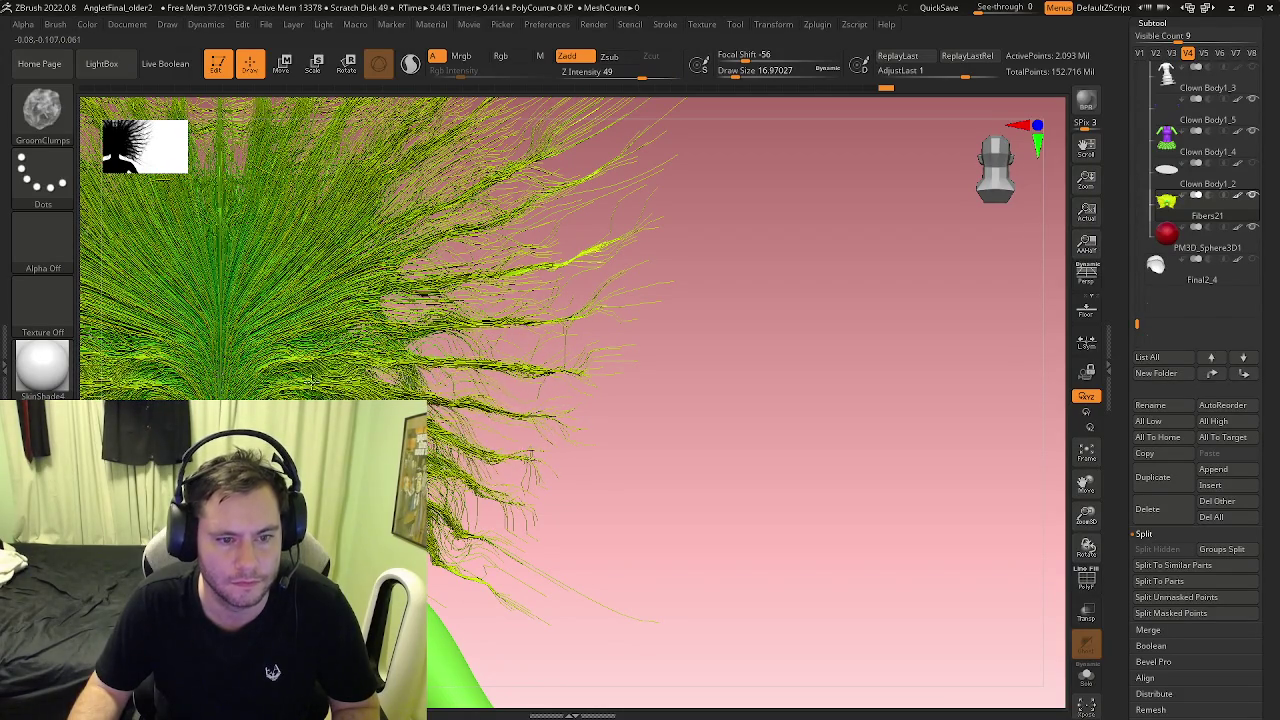
right_drag(312, 379, 358, 360)
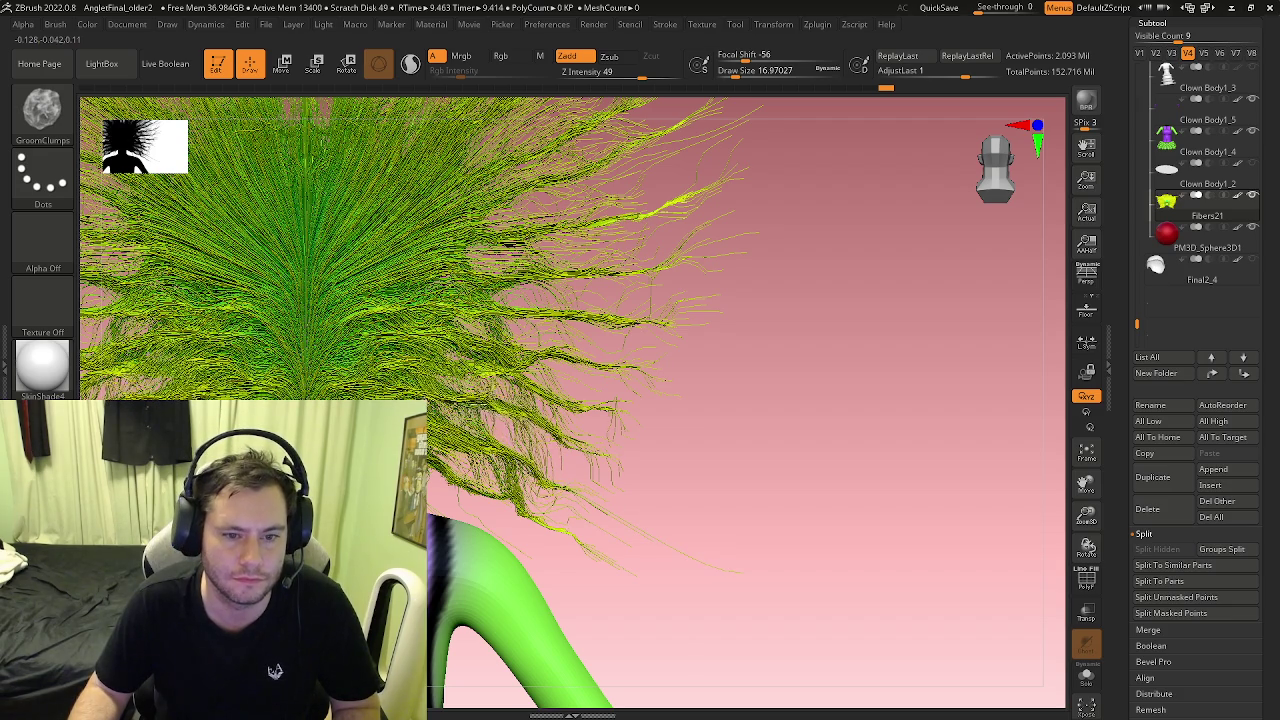
mouse_move(480, 440)
right_down()
mouse_move(500, 470)
mouse_move(609, 461)
right_up()
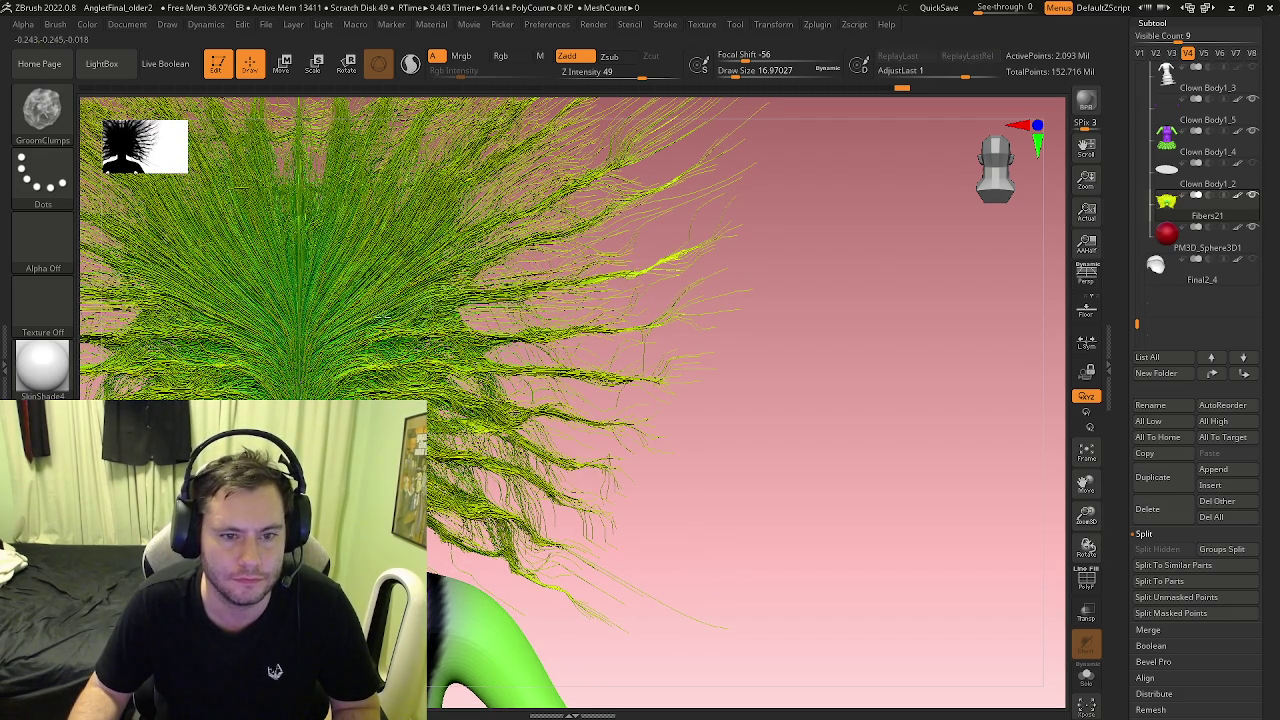
right_drag(609, 461, 606, 503)
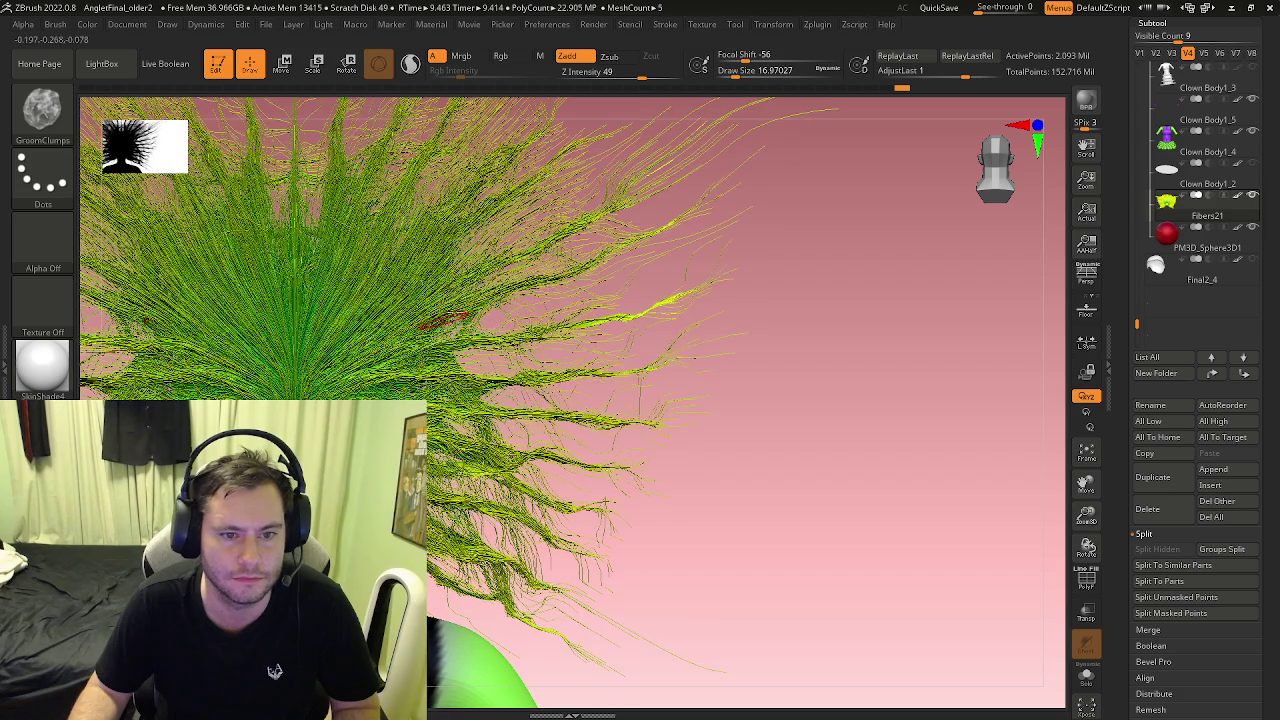
mouse_move(440, 320)
mouse_down()
mouse_move(470, 250)
mouse_move(363, 338)
mouse_move(363, 288)
mouse_move(444, 235)
mouse_move(441, 183)
mouse_move(367, 262)
mouse_move(440, 200)
mouse_move(360, 300)
mouse_move(332, 369)
mouse_move(430, 200)
mouse_move(340, 320)
mouse_move(350, 200)
mouse_move(313, 309)
mouse_up()
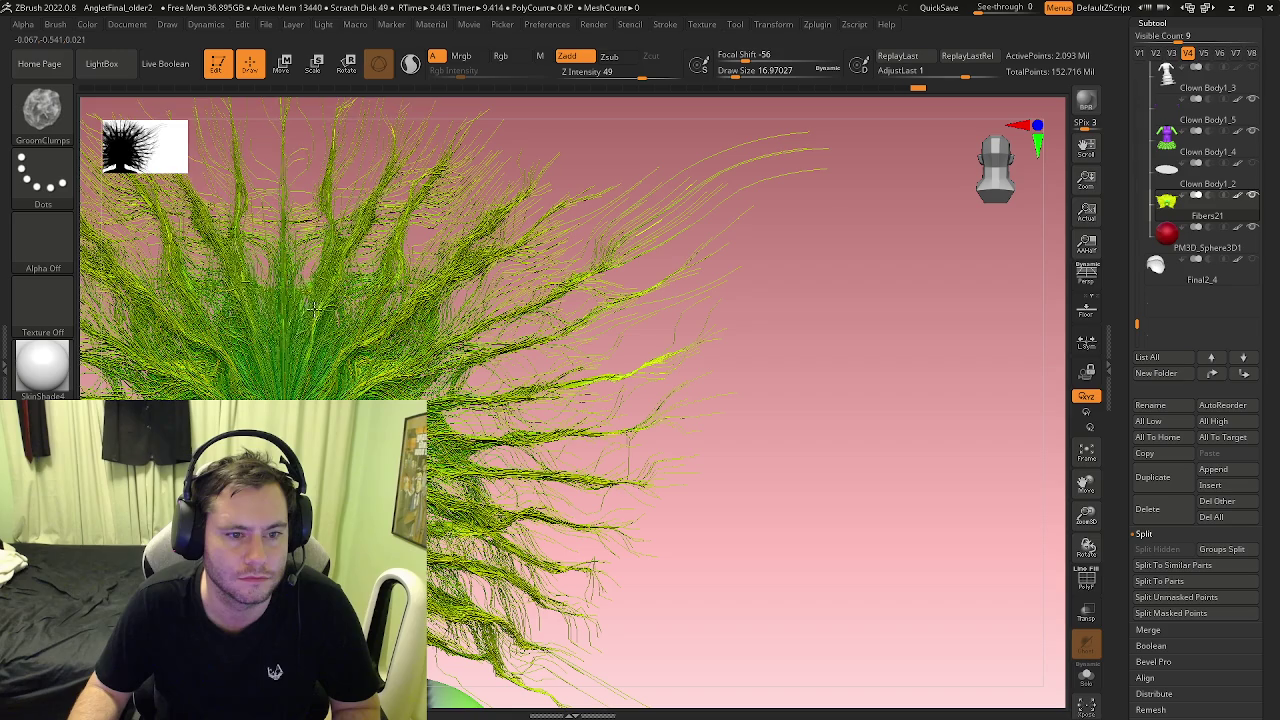
mouse_move(313, 309)
ctrl+right_down()
mouse_move(656, 334)
mouse_move(820, 290)
mouse_move(1040, 170)
ctrl+right_up()
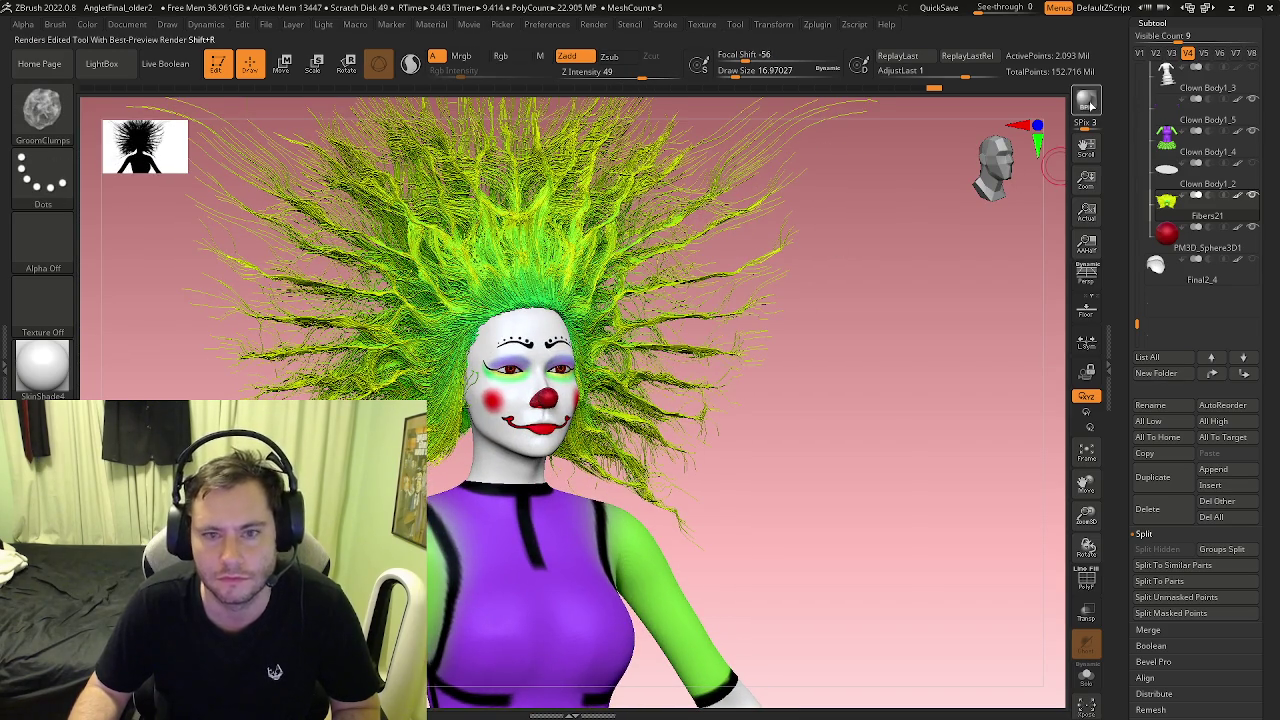
Step: Run a BPR render, reframe on the full clown figure, and render again with shadows
click(1088, 102)
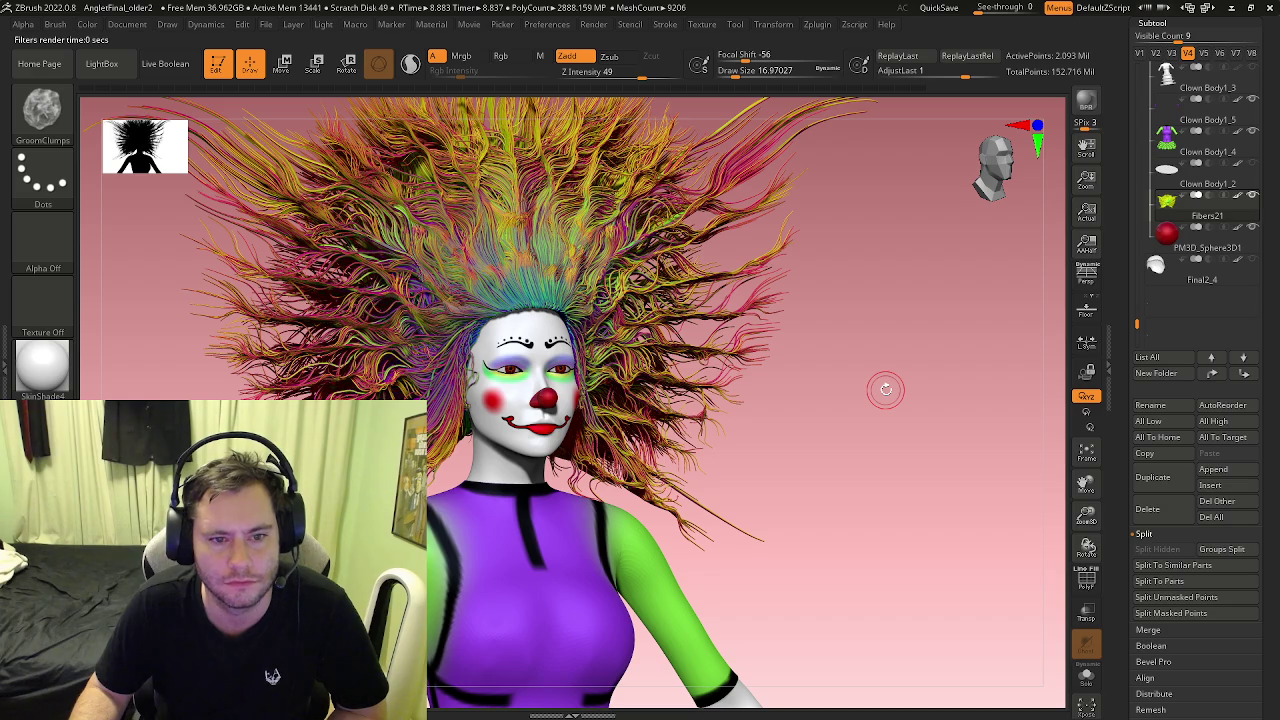
mouse_move(886, 391)
mouse_down()
mouse_move(790, 436)
mouse_move(886, 429)
mouse_move(909, 449)
mouse_move(923, 548)
mouse_up()
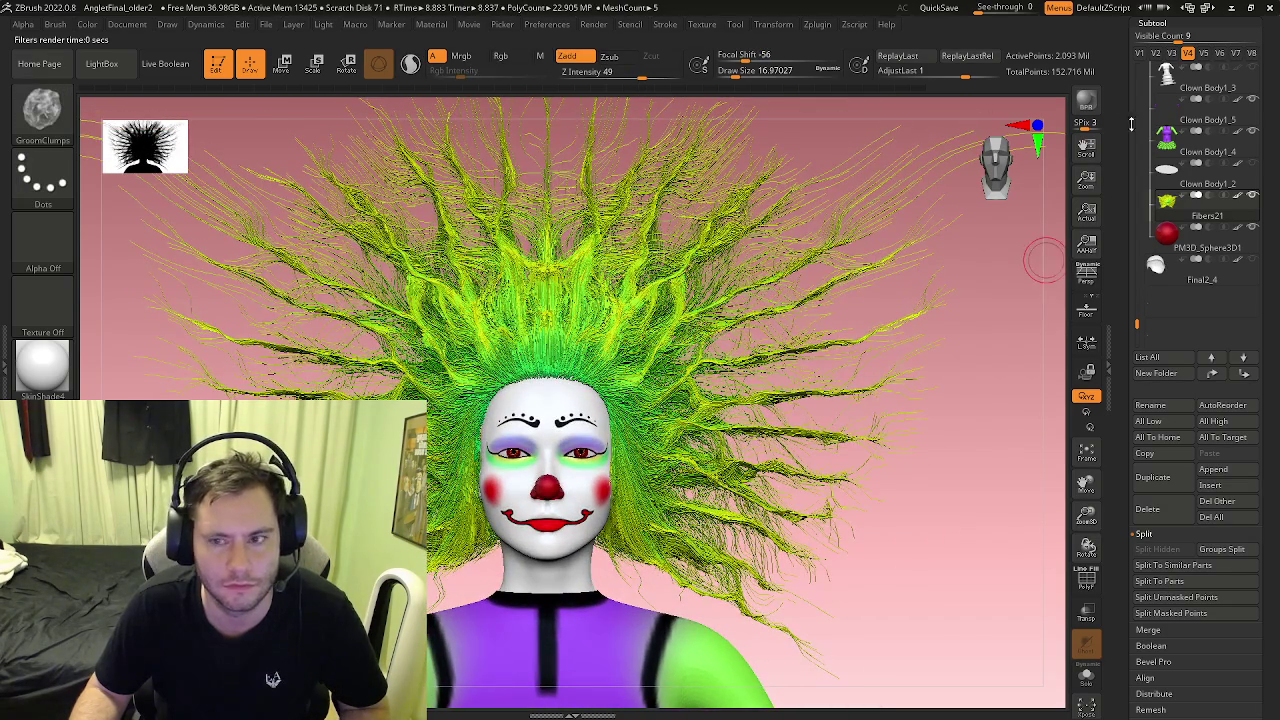
mouse_move(978, 383)
mouse_down()
mouse_move(934, 371)
mouse_move(909, 431)
mouse_move(934, 431)
mouse_move(951, 486)
mouse_move(901, 519)
mouse_move(834, 434)
mouse_move(793, 410)
mouse_move(857, 363)
mouse_up()
click(1088, 100)
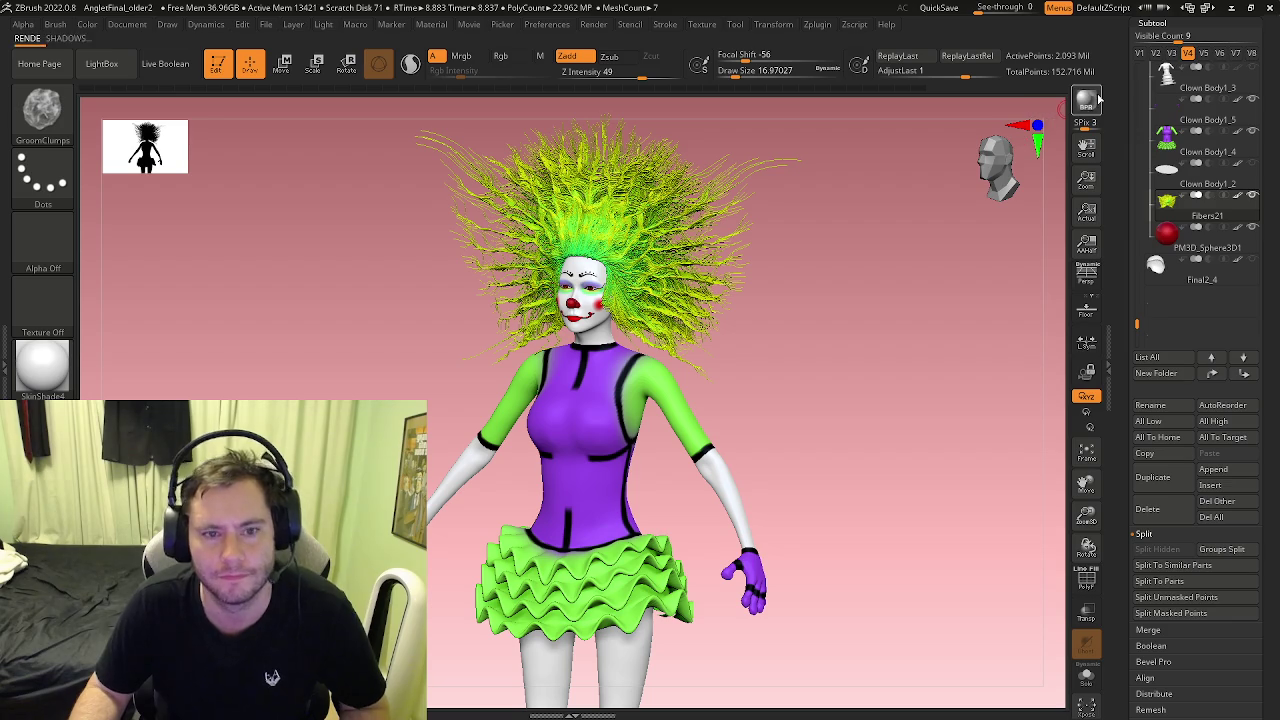